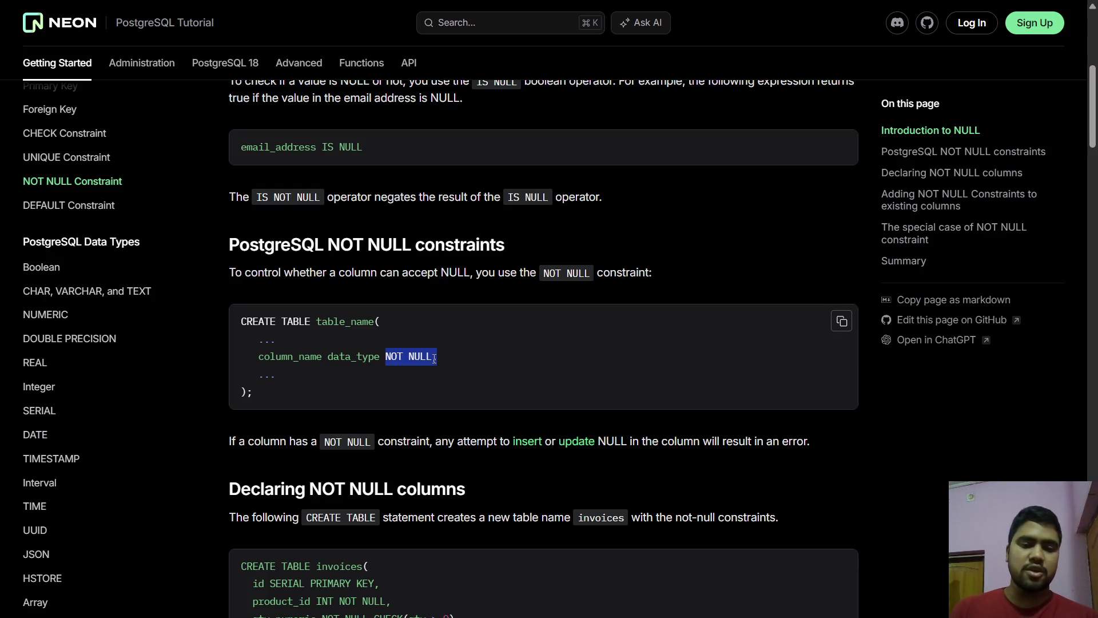
# - Scroll to the invoices CREATE TABLE example and highlight its name, product_id and qty CHECK
pyautogui.scroll(-2, 434, 358)
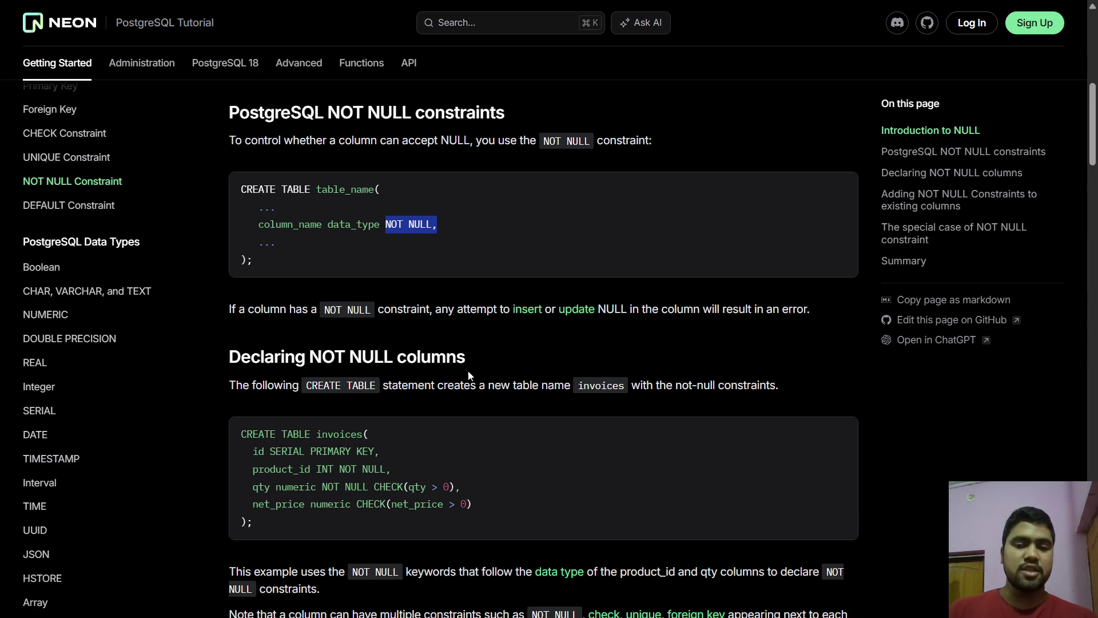
pyautogui.scroll(-3, 468, 375)
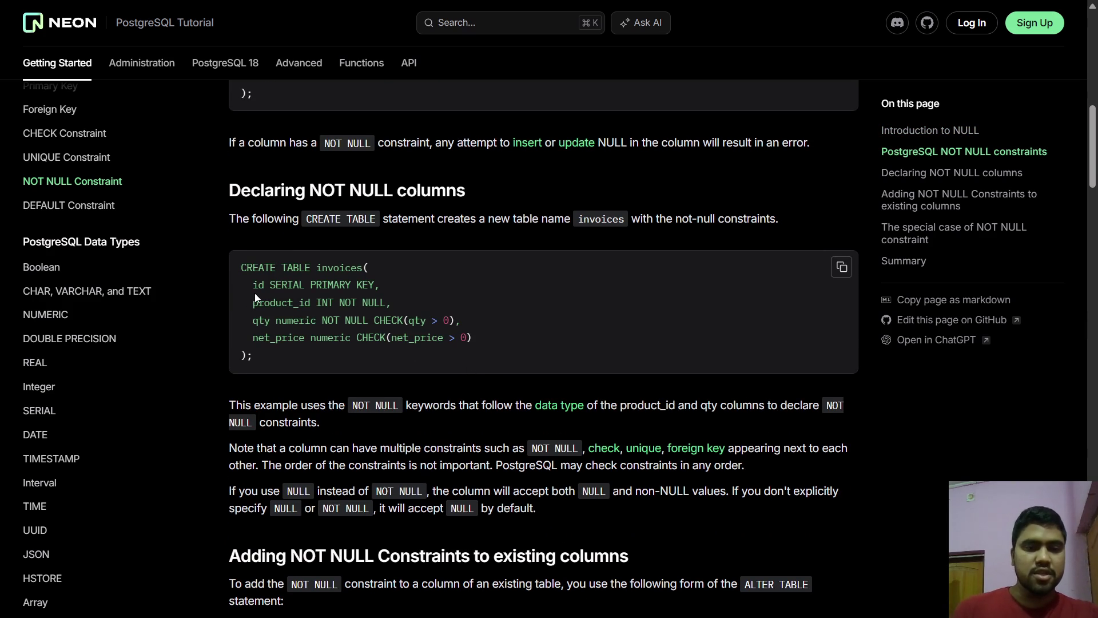
pyautogui.doubleClick(342, 269)
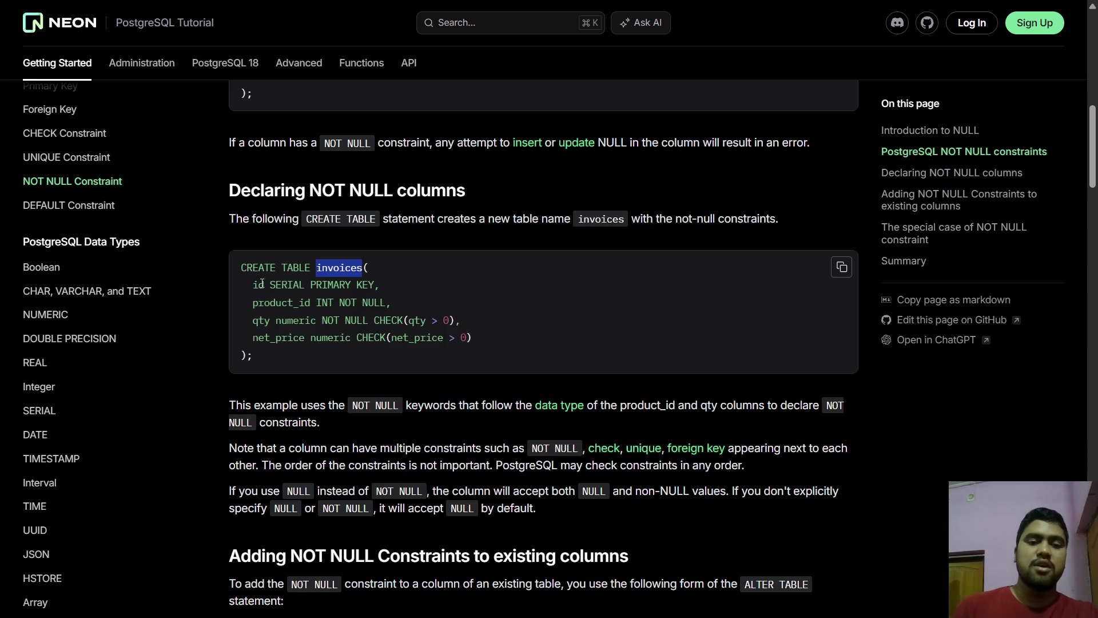
pyautogui.moveTo(253, 301); pyautogui.dragTo(398, 297)
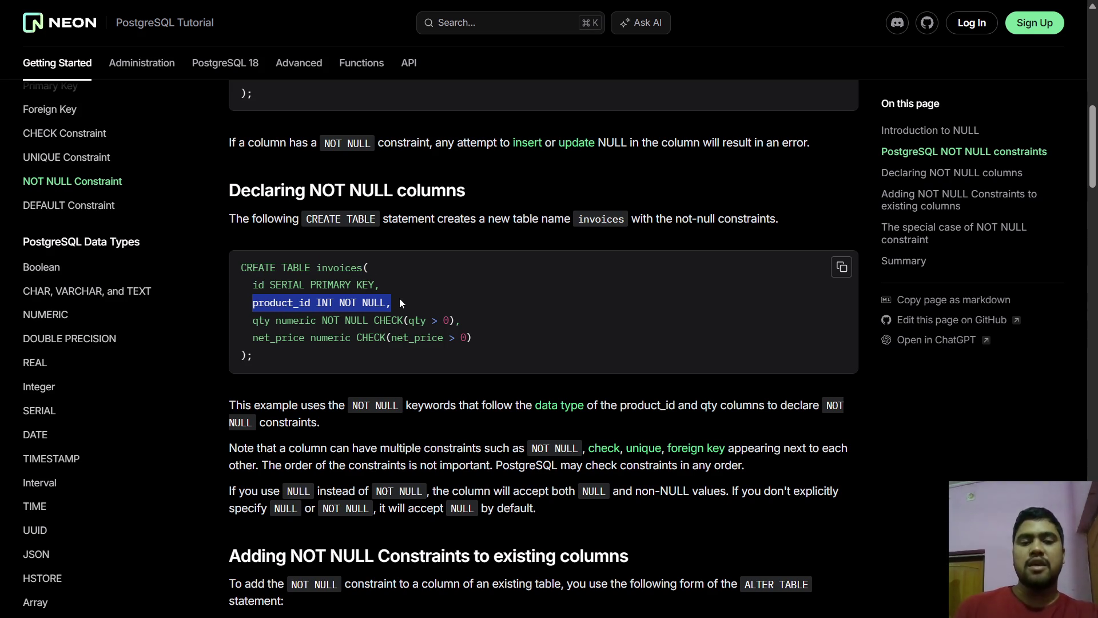
pyautogui.moveTo(254, 331)
pyautogui.mouseDown()
pyautogui.moveTo(263, 320)
pyautogui.moveTo(346, 322)
pyautogui.mouseUp()
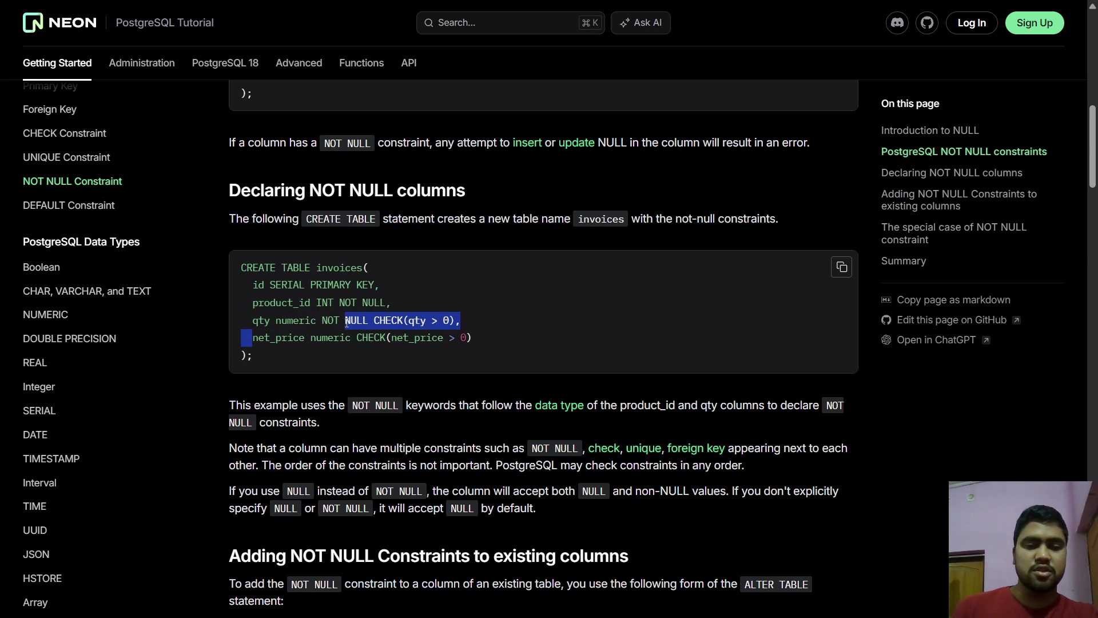
pyautogui.click(346, 322)
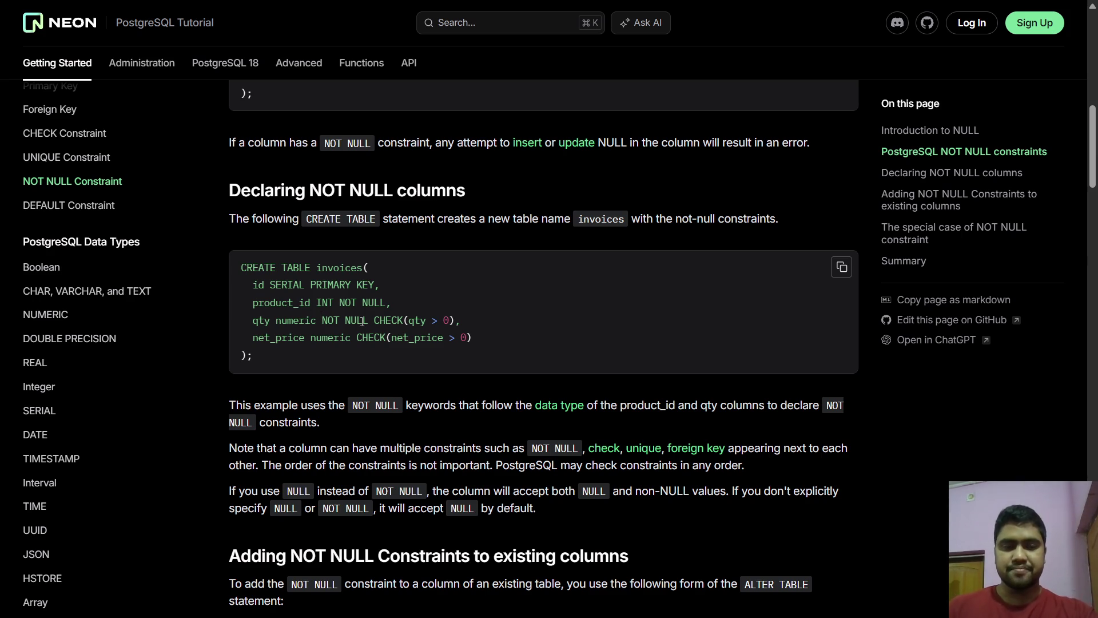
# - Highlight the NOT NULL parts of product_id and qty, then the whole invoices example and explanation
pyautogui.moveTo(371, 321); pyautogui.dragTo(345, 304)
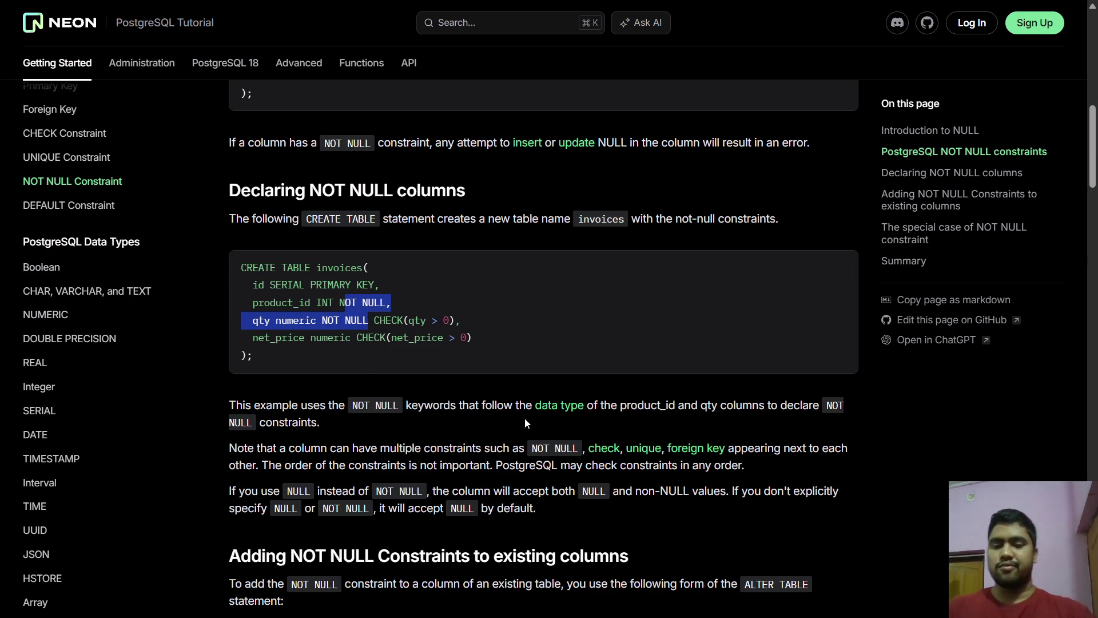
pyautogui.hotkey('alt', 'Tab')
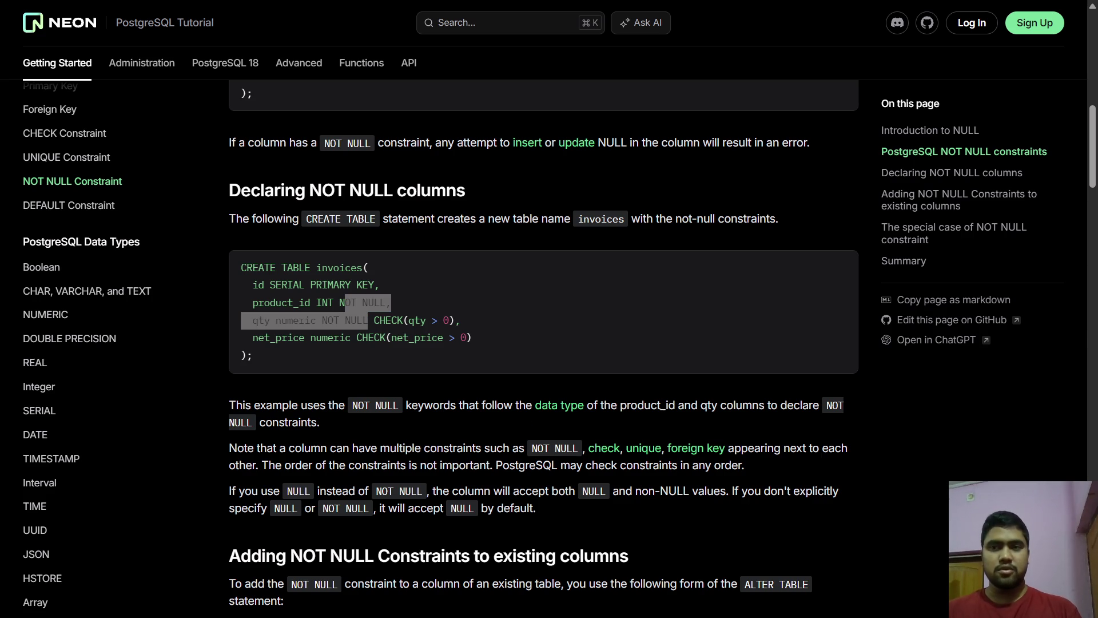
pyautogui.hotkey('alt', 'Tab')
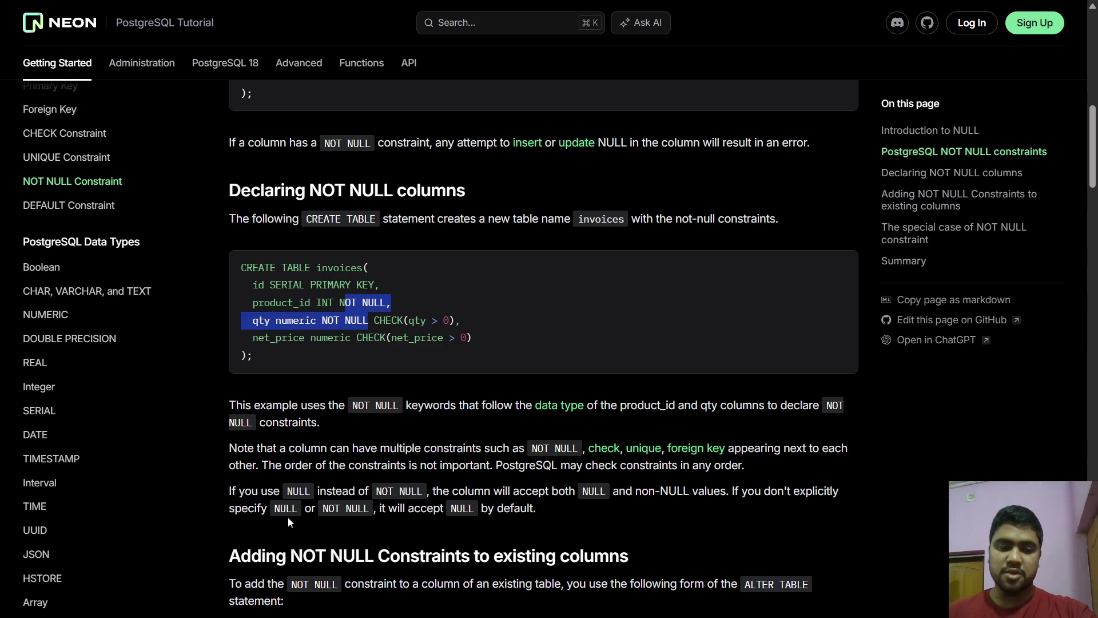
pyautogui.click(544, 513)
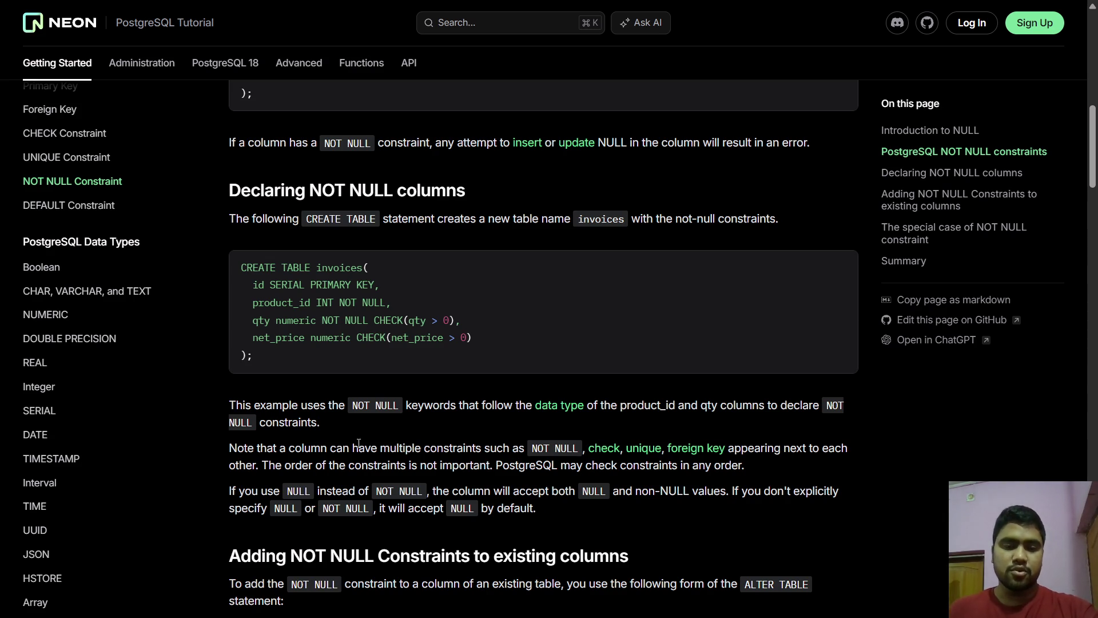
pyautogui.moveTo(326, 425)
pyautogui.mouseDown()
pyautogui.moveTo(401, 405)
pyautogui.moveTo(374, 143)
pyautogui.mouseUp()
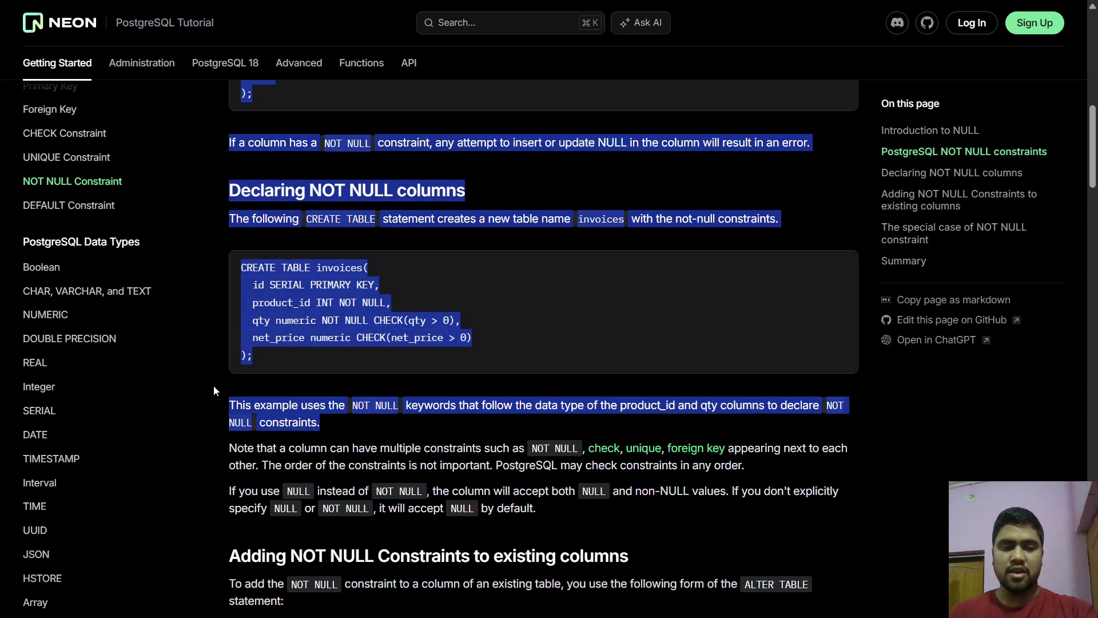
pyautogui.click(268, 316)
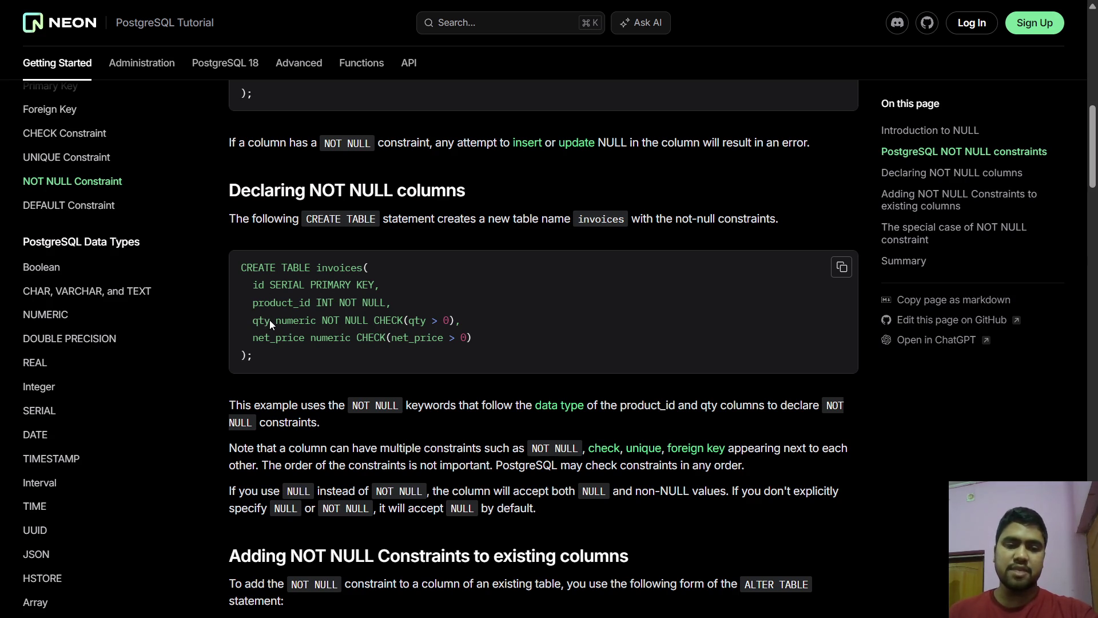
pyautogui.scroll(-2, 270, 321)
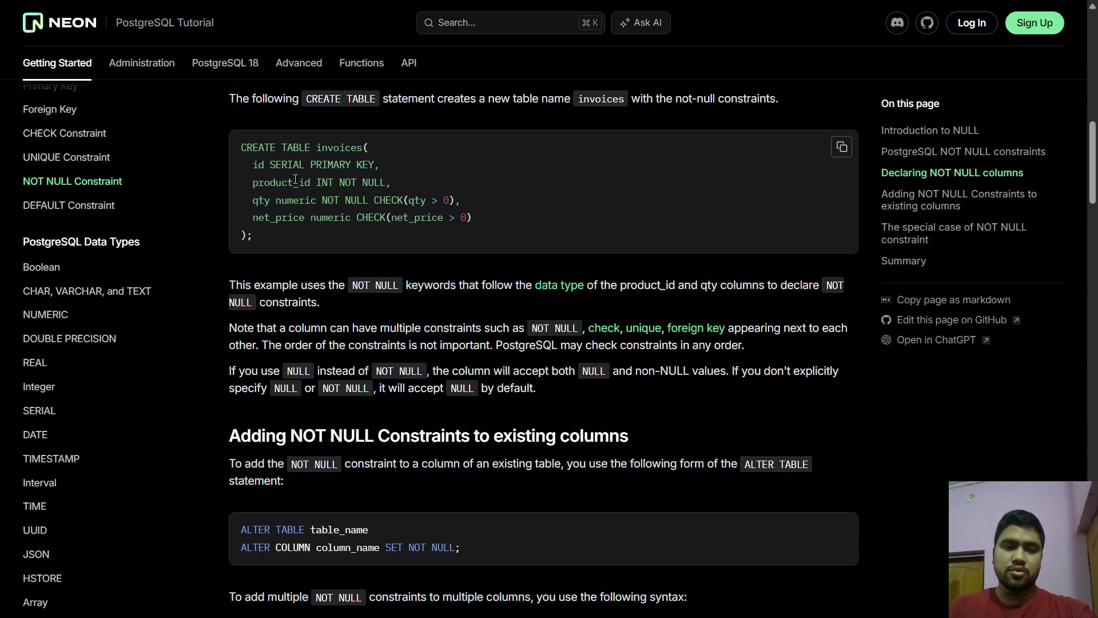
pyautogui.moveTo(457, 200); pyautogui.dragTo(372, 196)
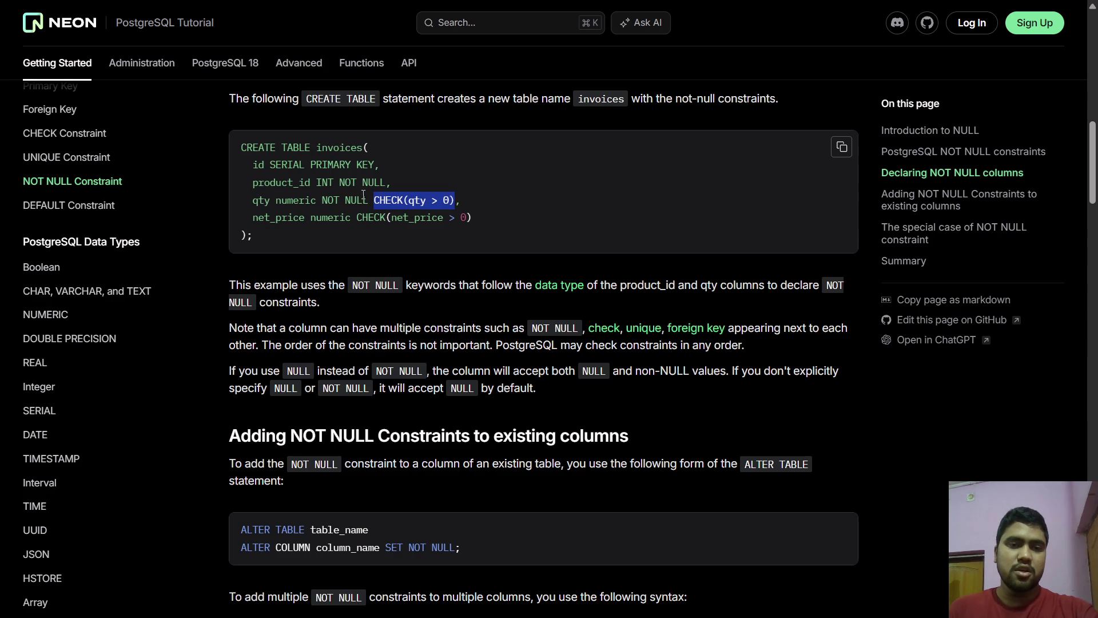
pyautogui.moveTo(367, 197); pyautogui.dragTo(324, 196)
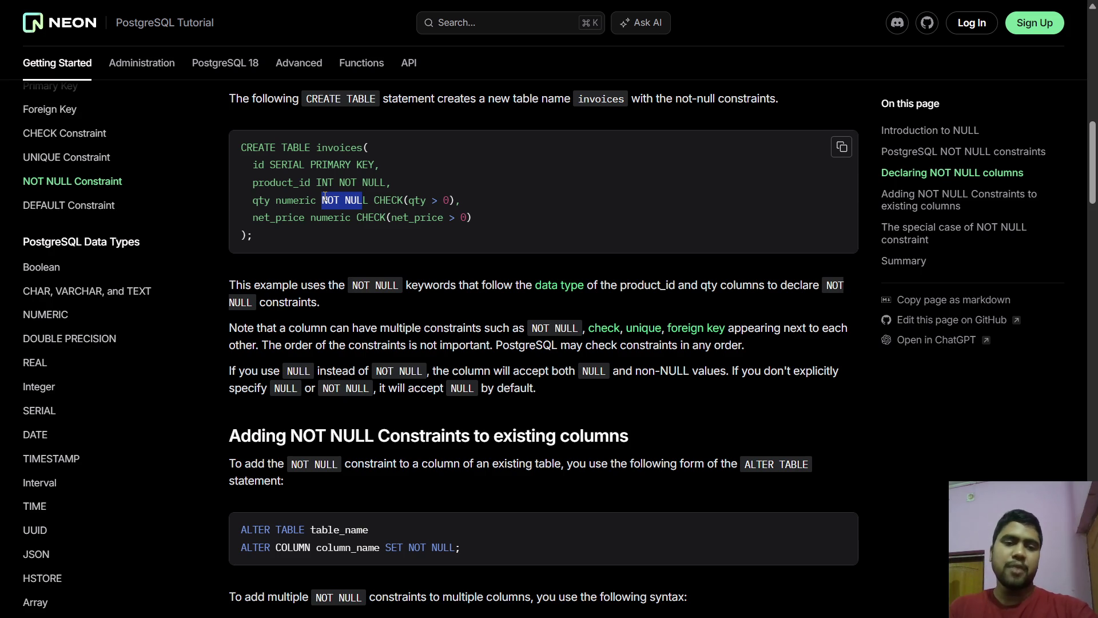
pyautogui.moveTo(374, 165); pyautogui.dragTo(310, 165)
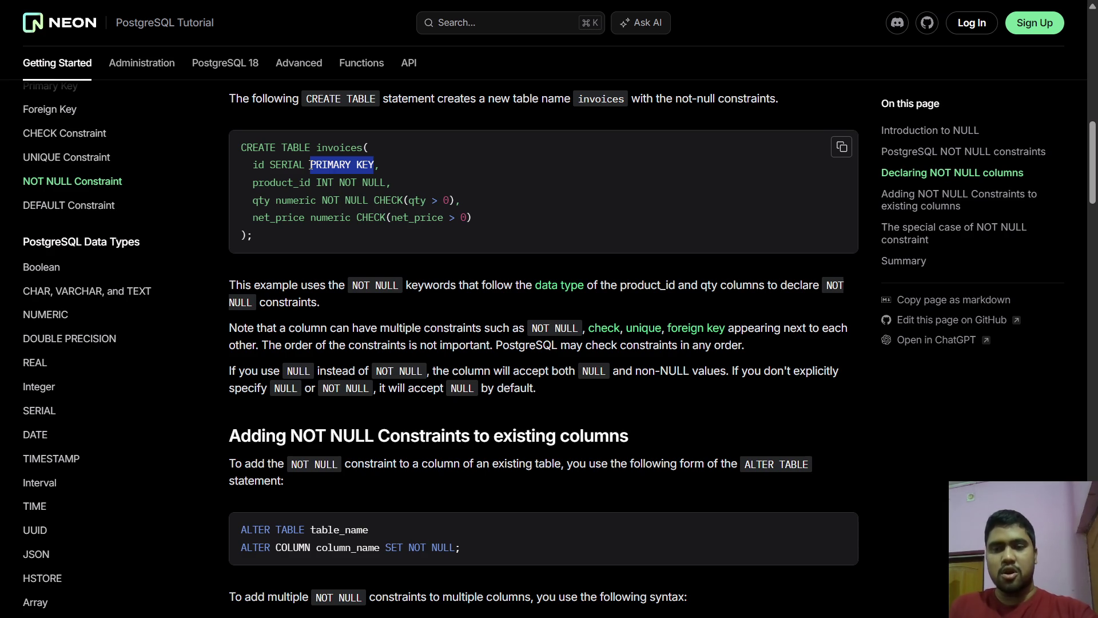
pyautogui.click(483, 198)
pyautogui.moveTo(461, 200); pyautogui.dragTo(350, 198)
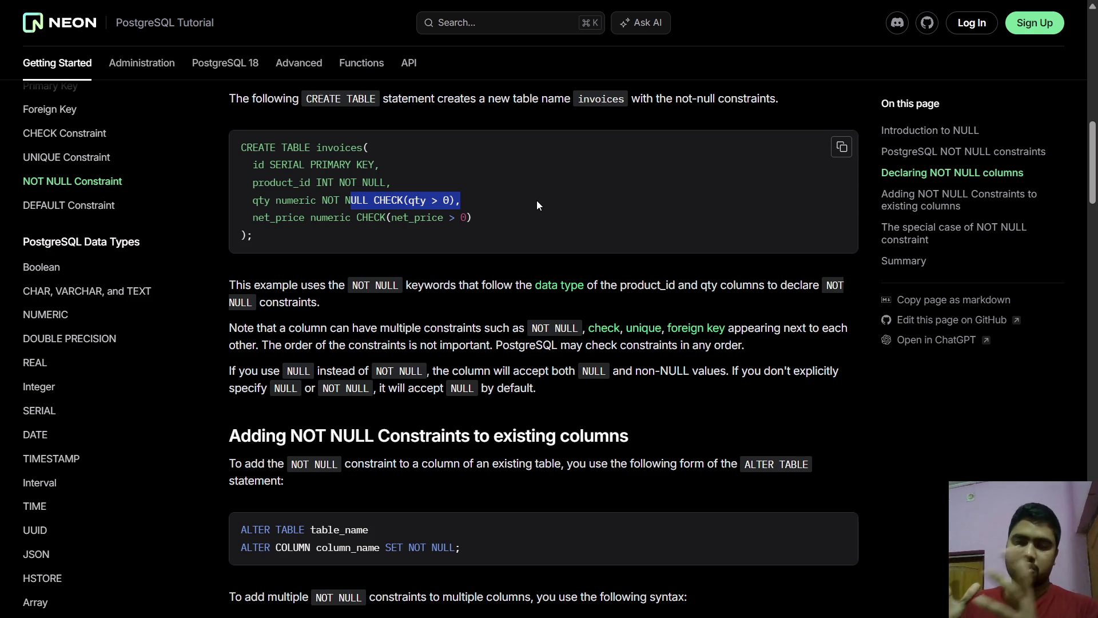
pyautogui.moveTo(565, 384); pyautogui.dragTo(288, 316)
pyautogui.click(288, 315)
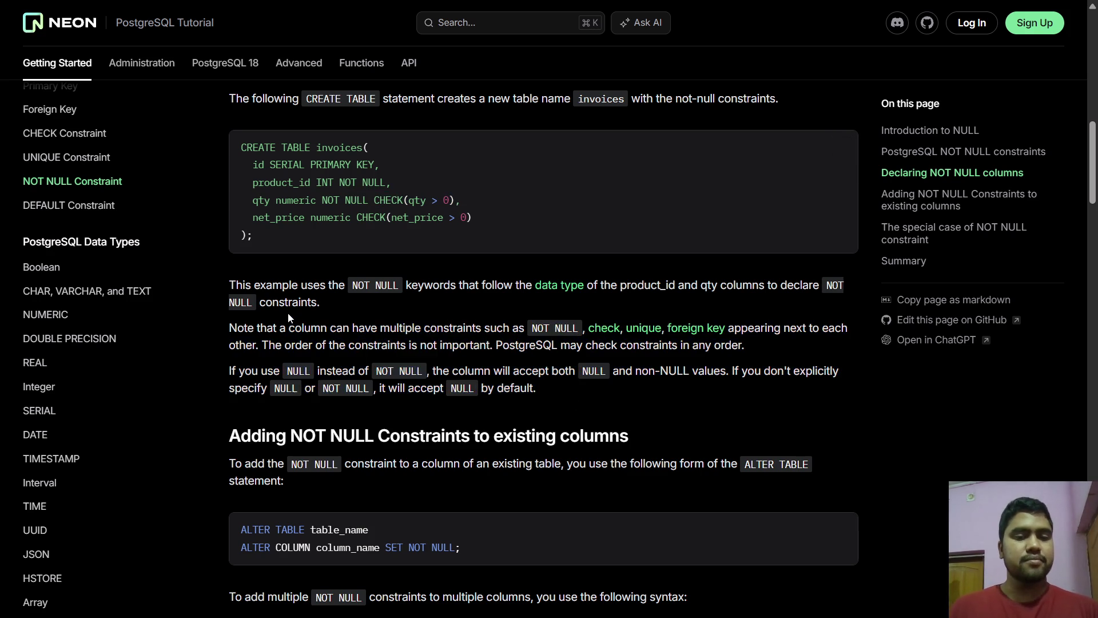
# - Scroll down to the ALTER TABLE syntax for adding NOT NULL to existing columns
pyautogui.scroll(-3, 288, 314)
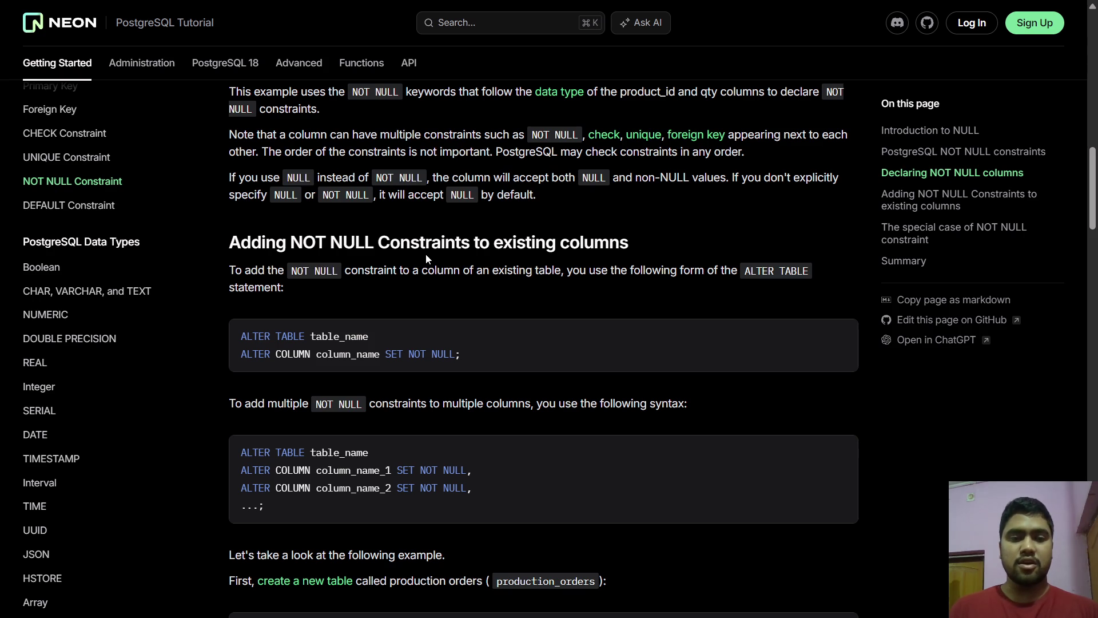
pyautogui.scroll(4, 609, 263)
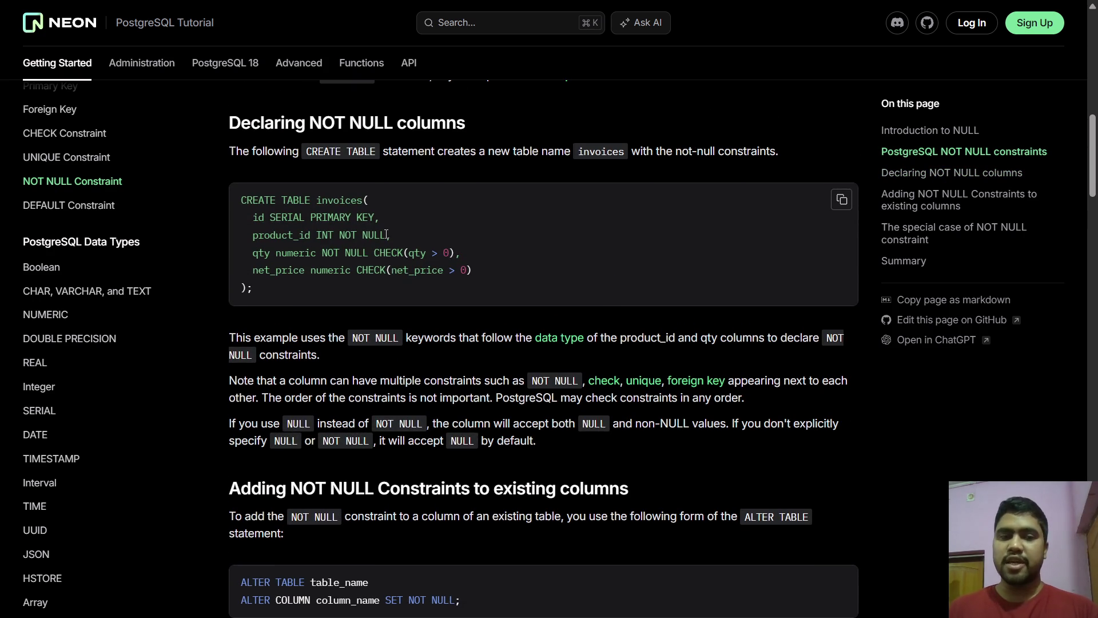
pyautogui.scroll(-5, 387, 235)
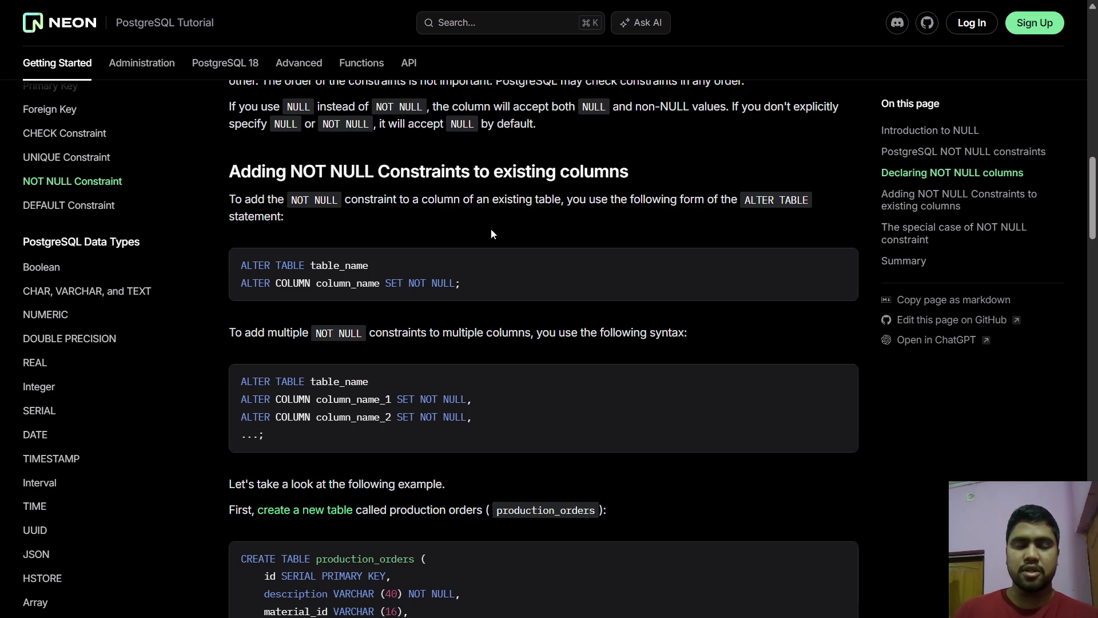
pyautogui.scroll(8, 126, 189)
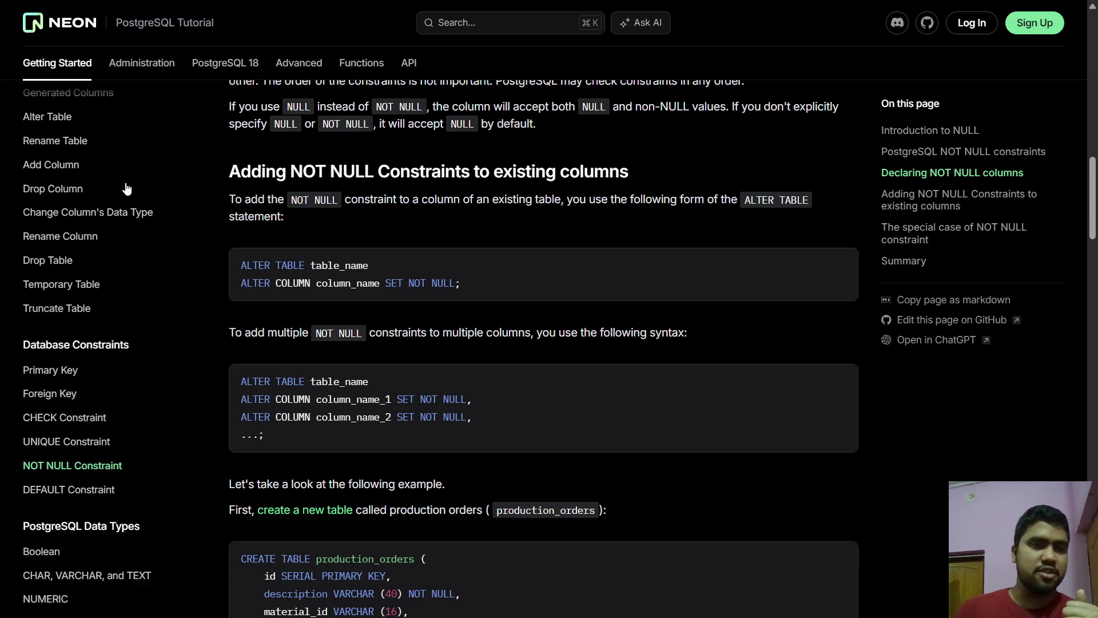
pyautogui.scroll(2, 126, 189)
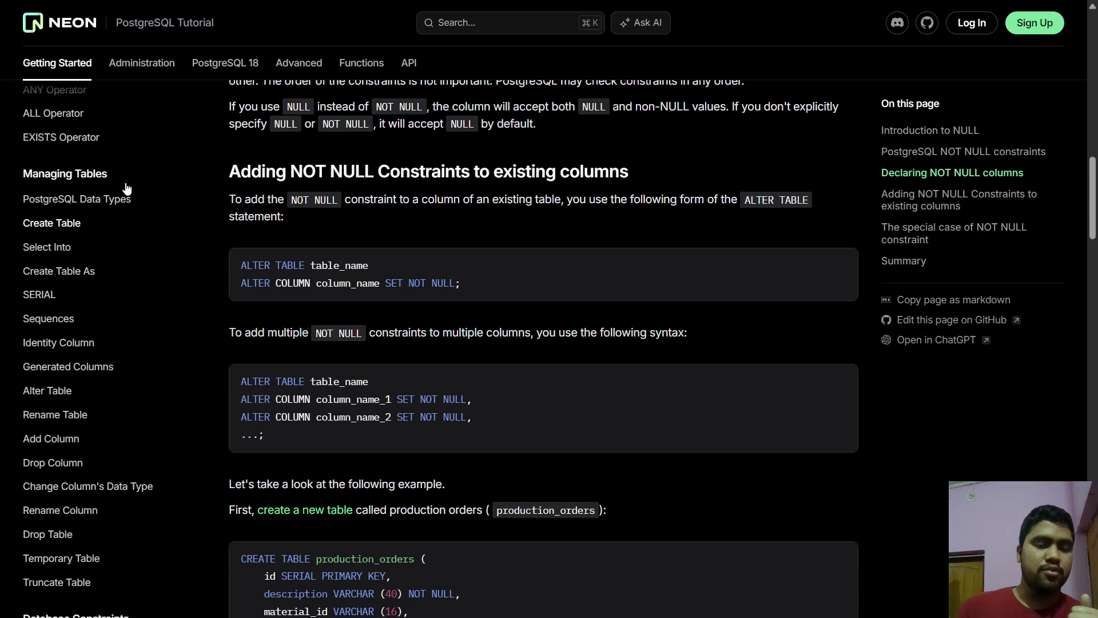
pyautogui.scroll(-10, 126, 188)
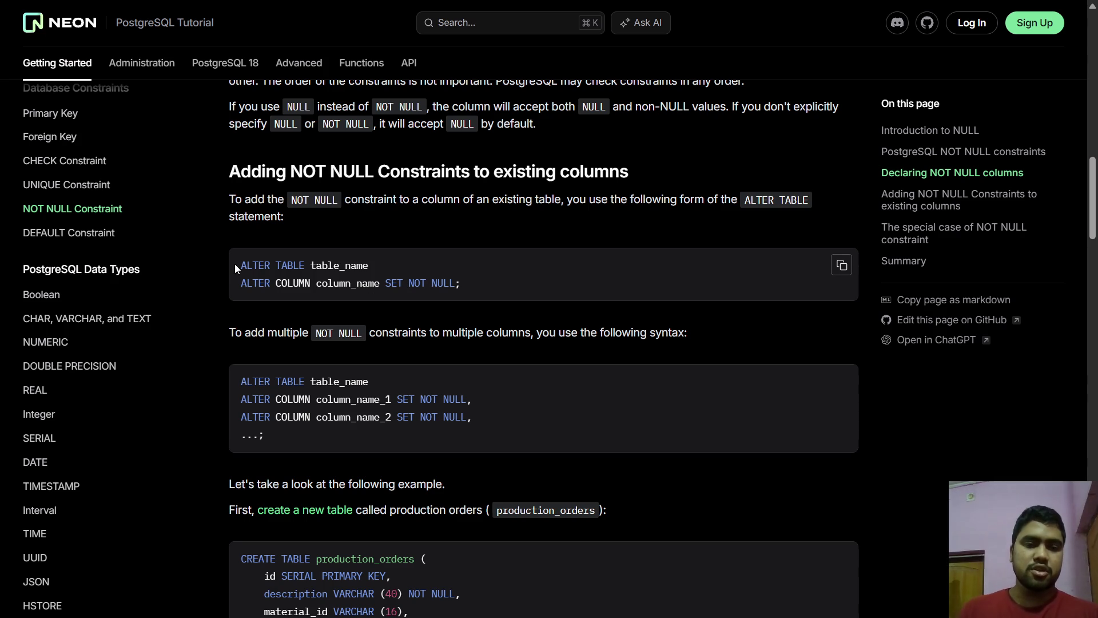
pyautogui.moveTo(235, 262); pyautogui.dragTo(386, 259)
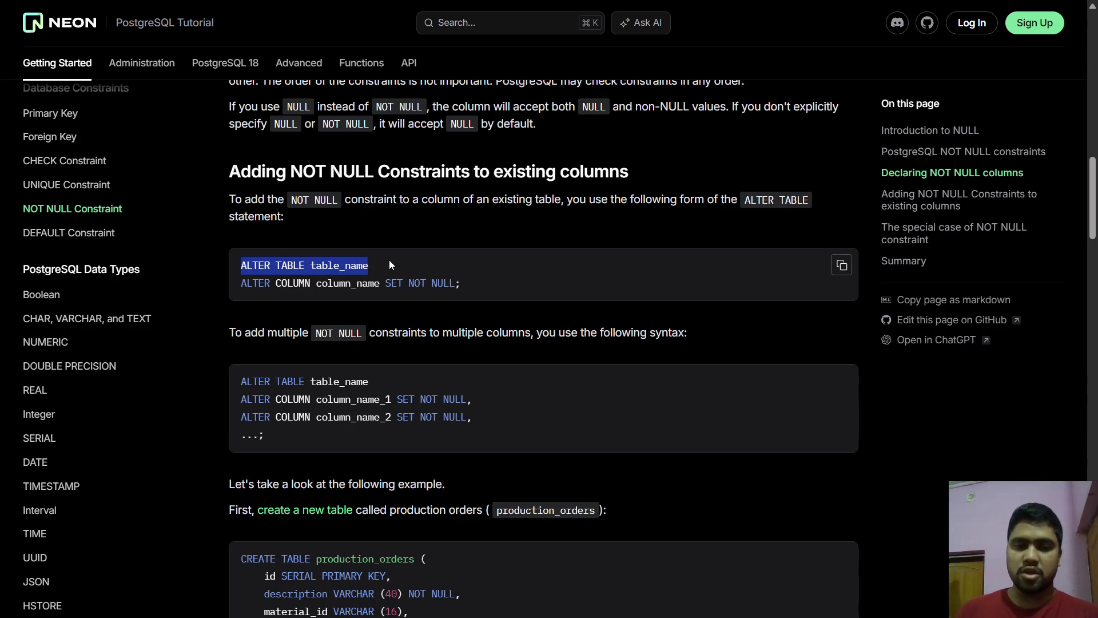
pyautogui.click(389, 261)
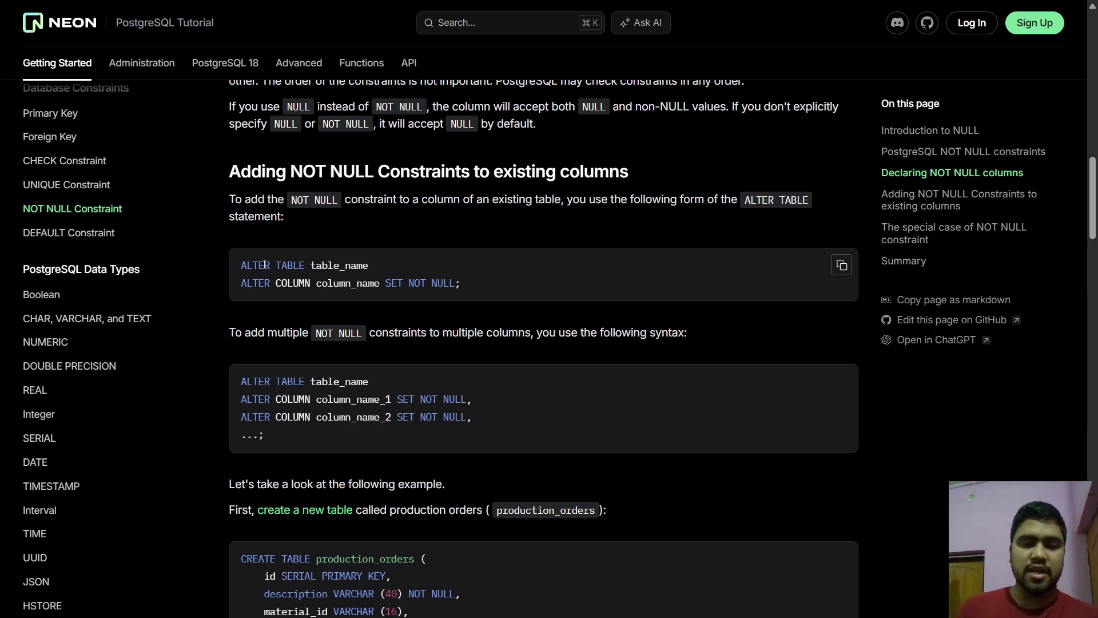
pyautogui.moveTo(312, 265); pyautogui.dragTo(372, 263)
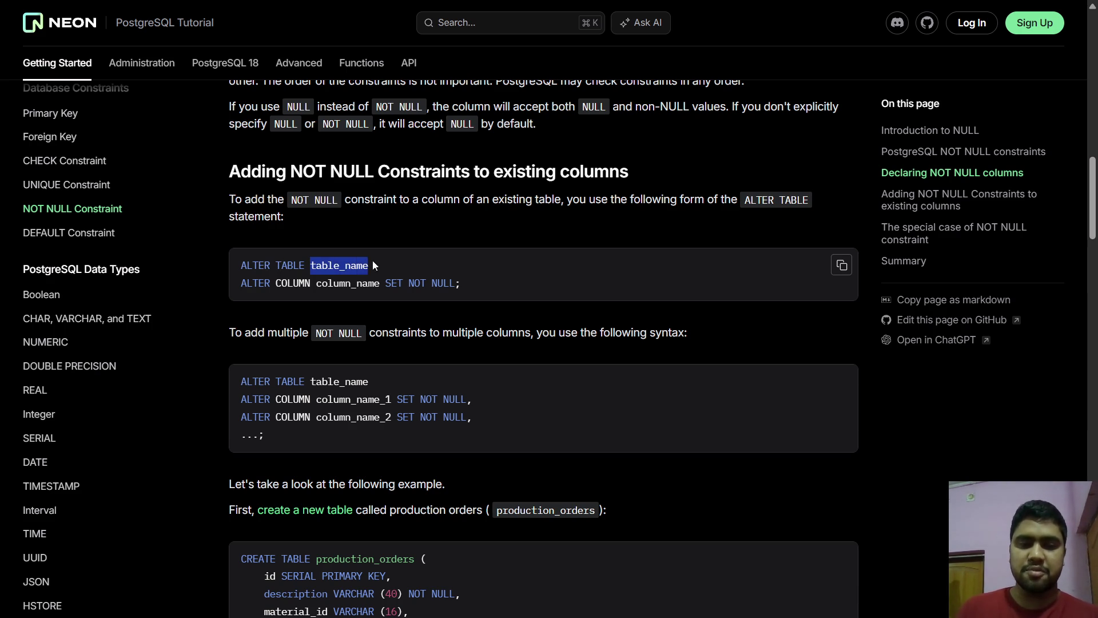
pyautogui.moveTo(240, 283); pyautogui.dragTo(481, 287)
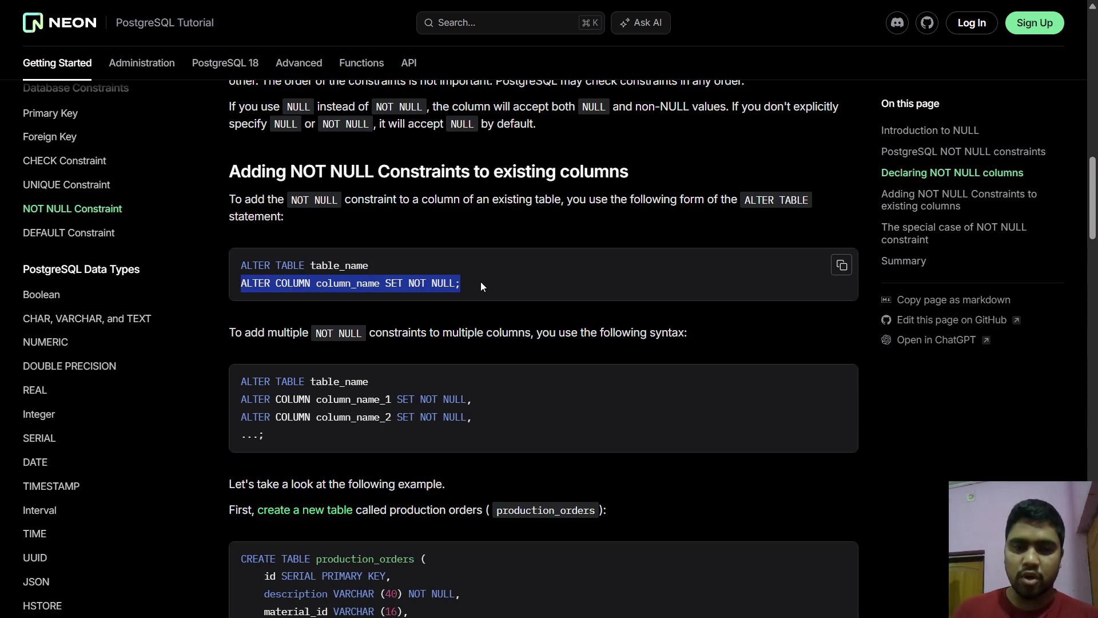
pyautogui.click(481, 286)
pyautogui.moveTo(242, 283); pyautogui.dragTo(458, 283)
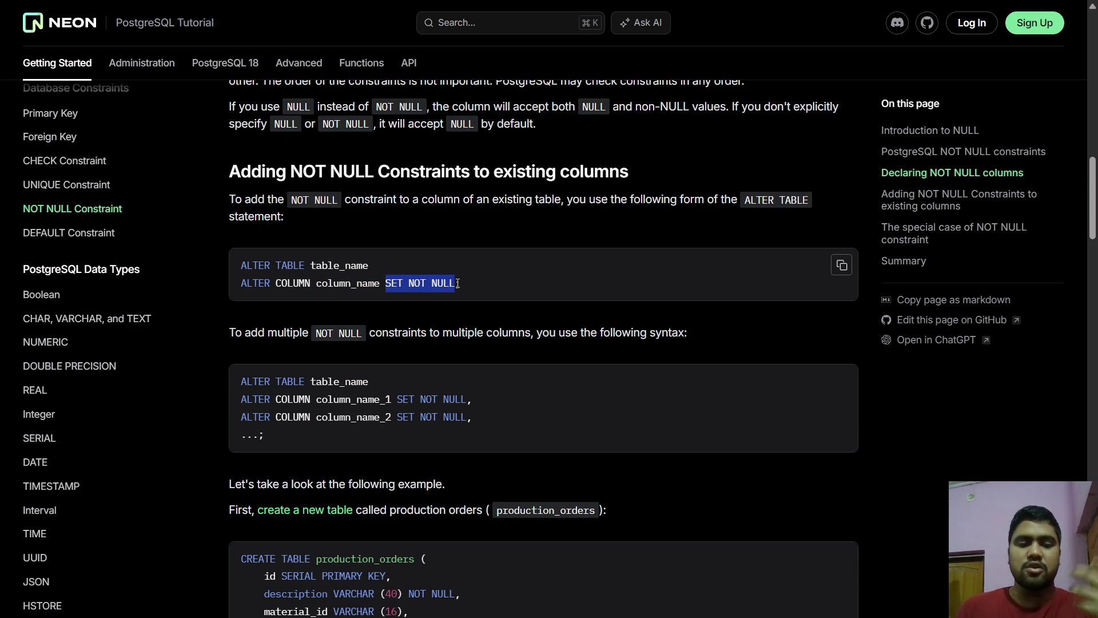
pyautogui.scroll(-1, 454, 360)
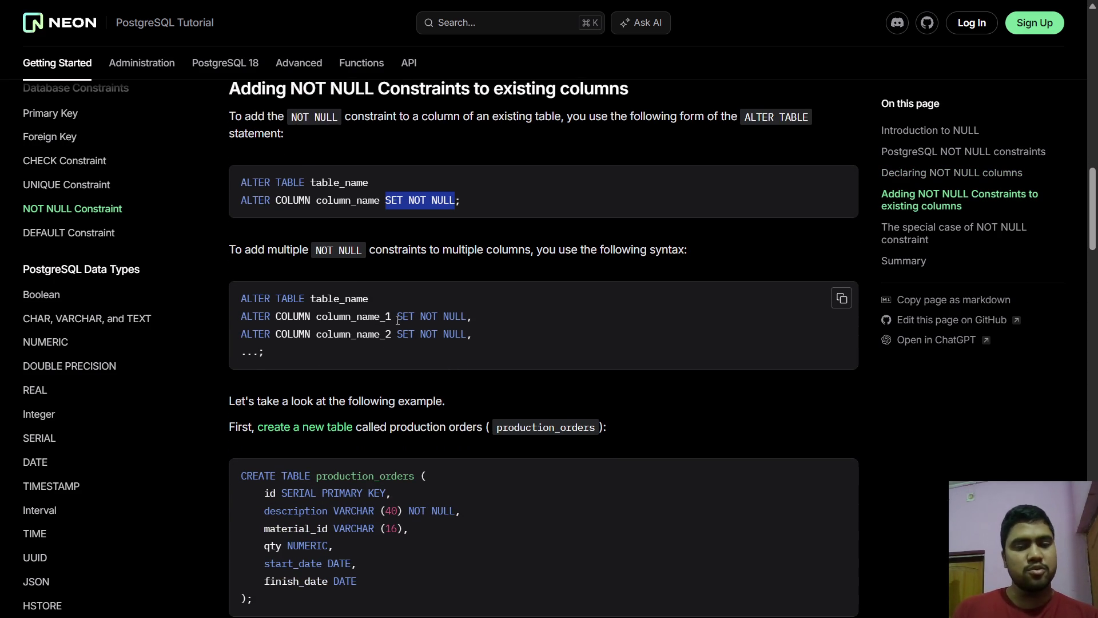
# - Clear the SET NOT NULL highlight and scroll to the production_orders INSERT and UPDATE qty = 1 walkthrough
pyautogui.click(392, 330)
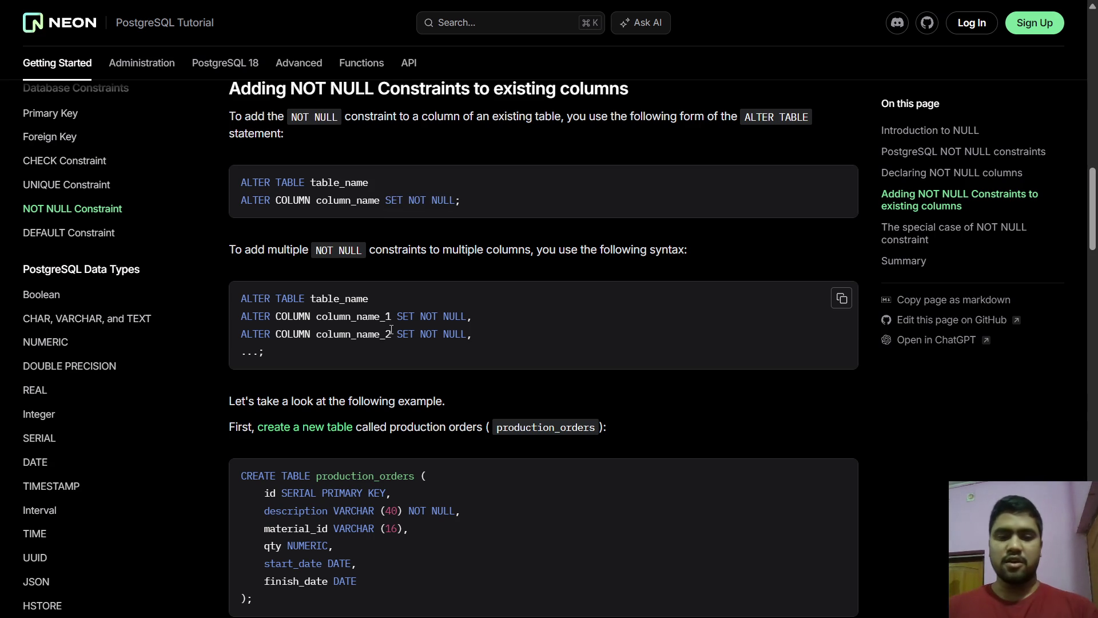
pyautogui.scroll(-4, 391, 330)
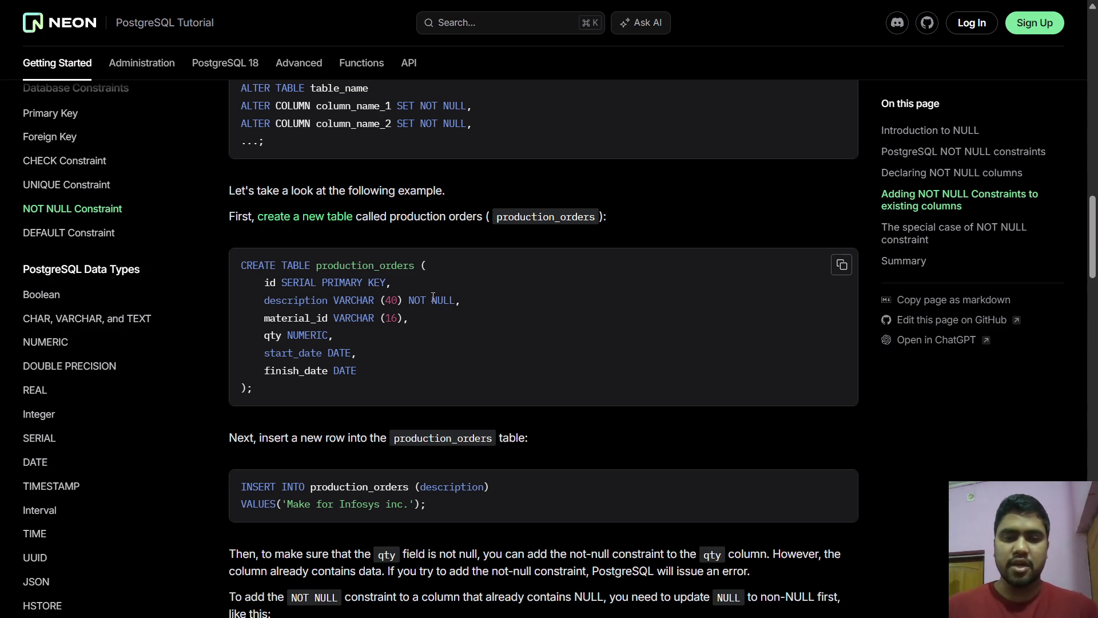
pyautogui.scroll(-3, 433, 297)
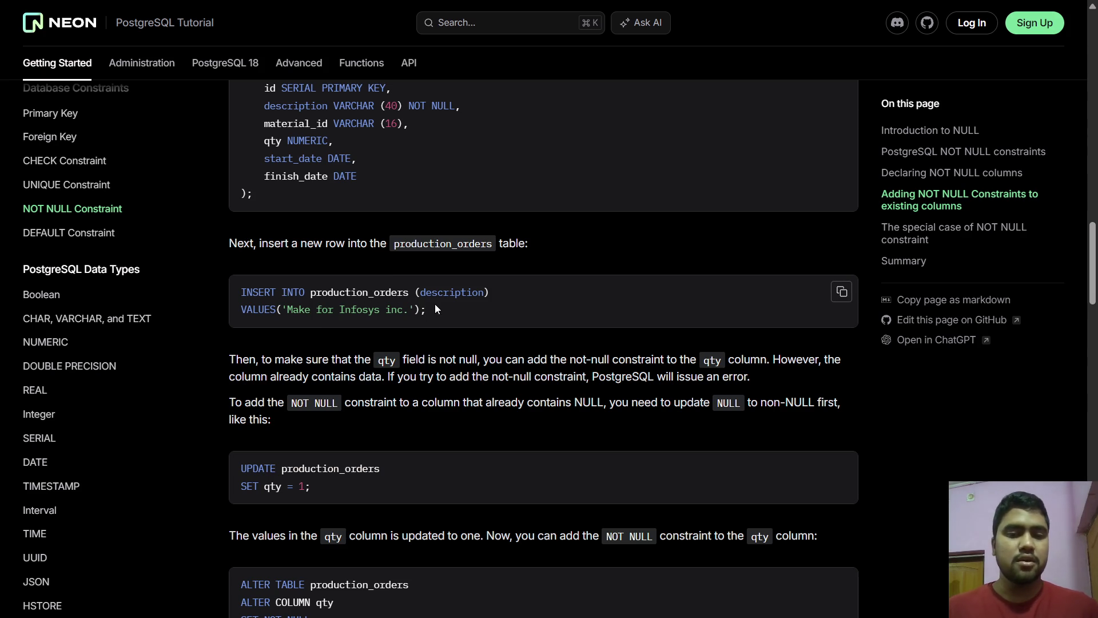
pyautogui.moveTo(420, 308); pyautogui.dragTo(310, 307)
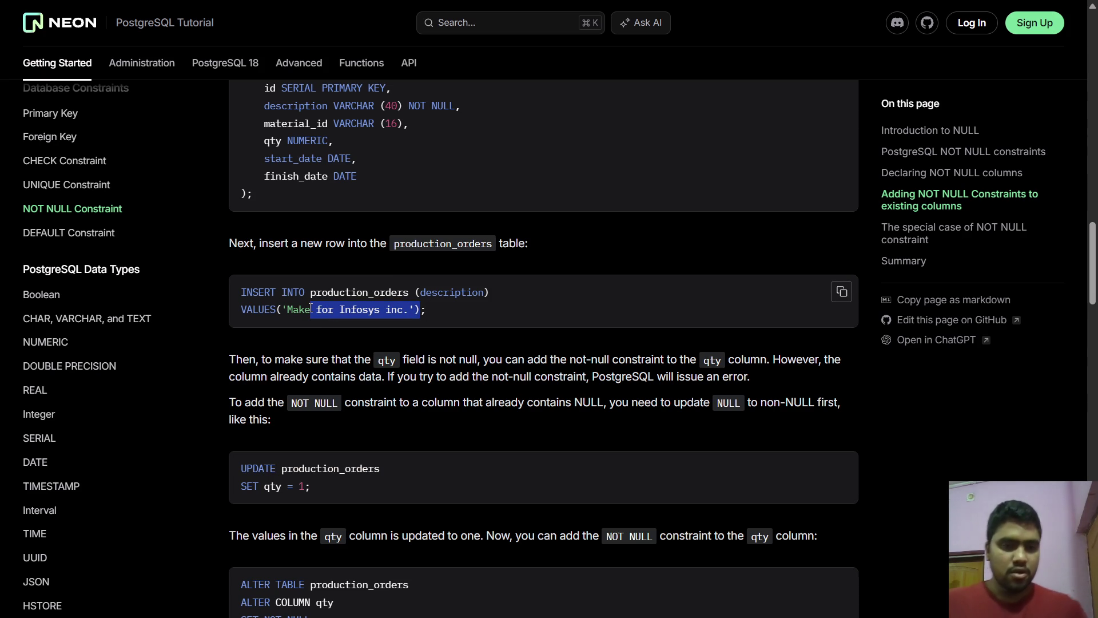
pyautogui.scroll(-2, 336, 273)
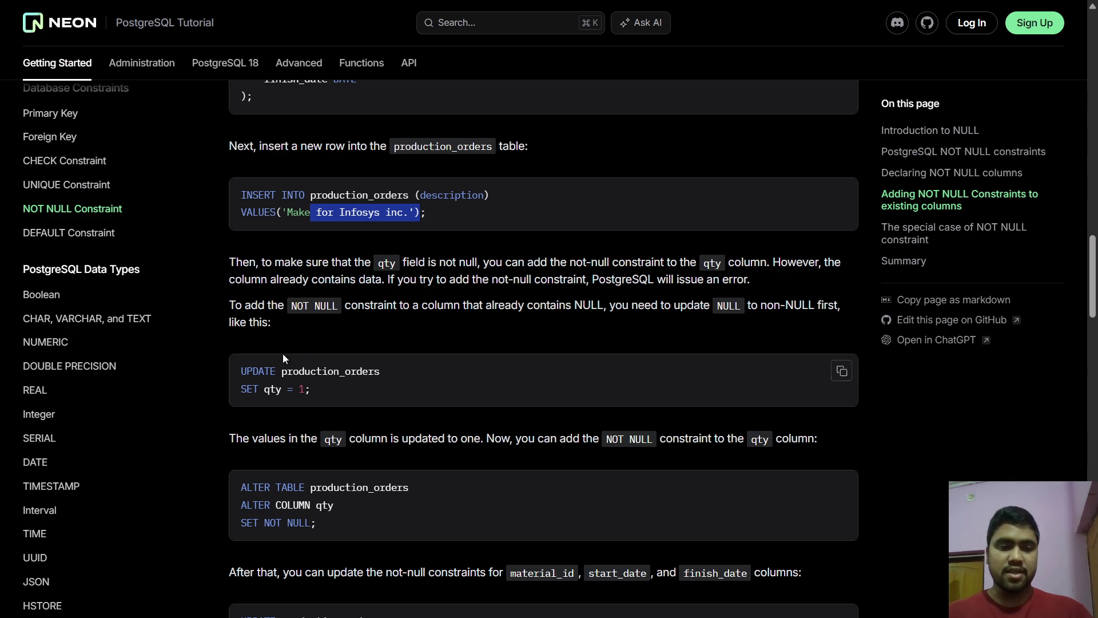
pyautogui.scroll(-1, 271, 337)
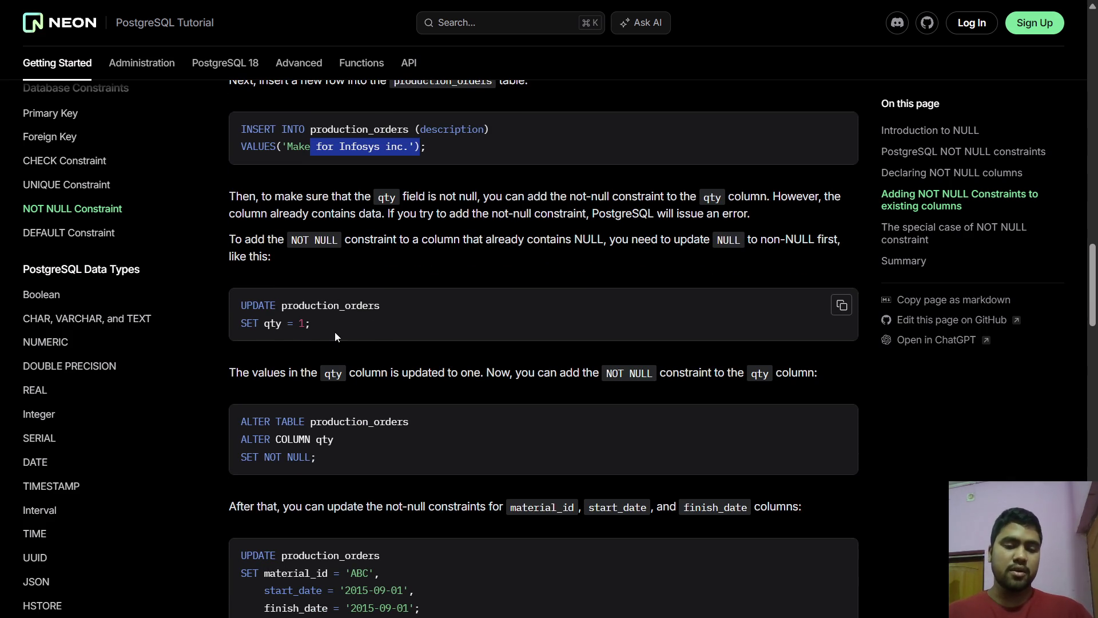
pyautogui.scroll(-1, 324, 436)
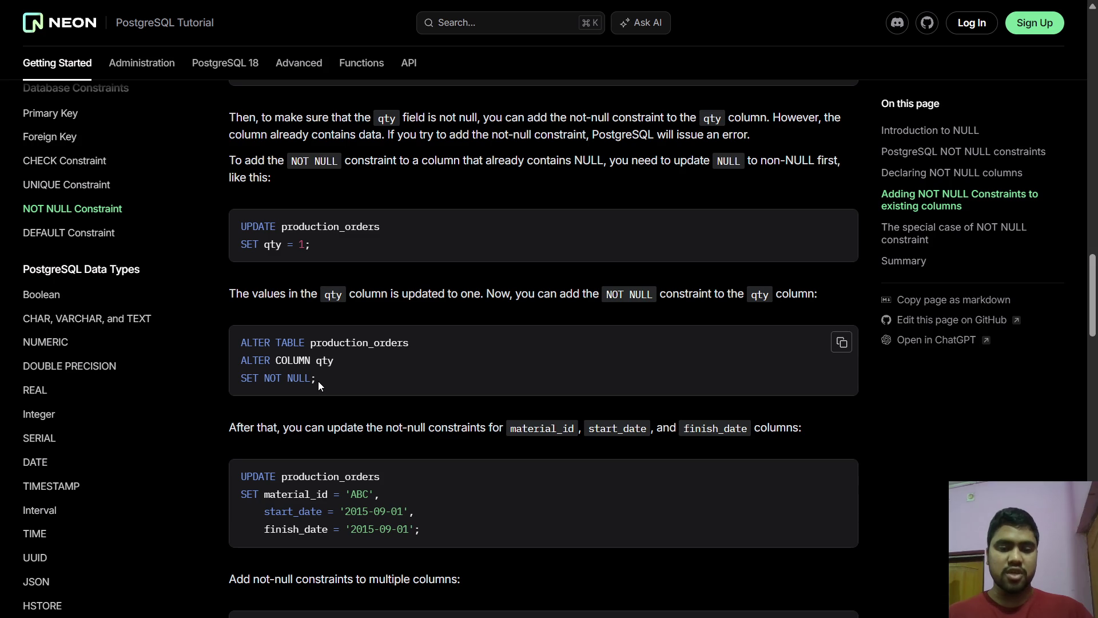
pyautogui.scroll(-1, 318, 382)
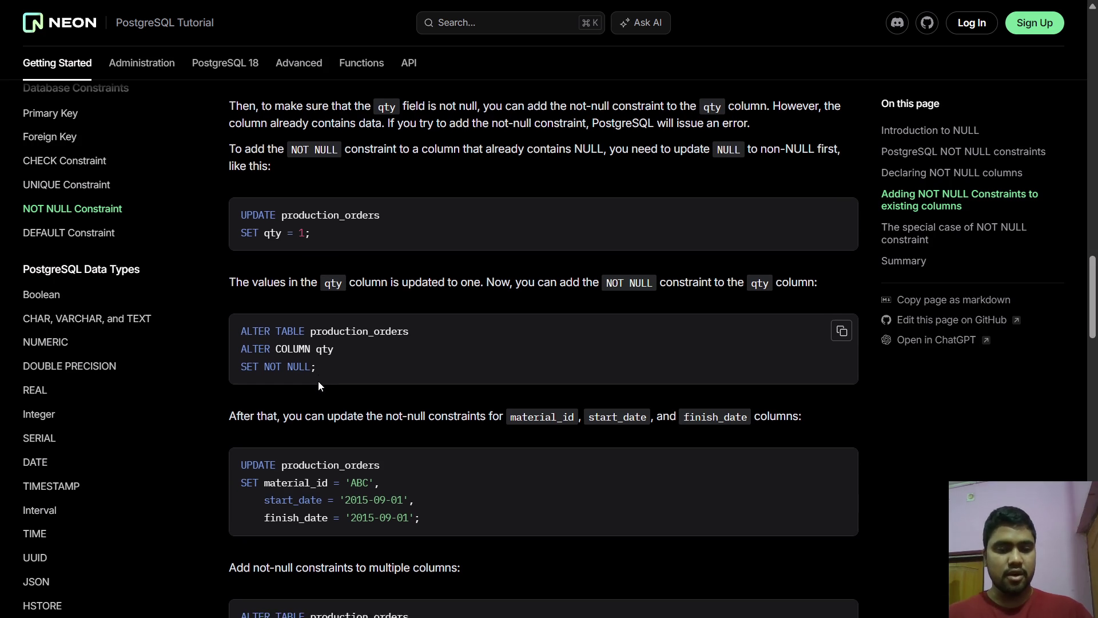
pyautogui.scroll(1, 319, 382)
pyautogui.scroll(4, 318, 381)
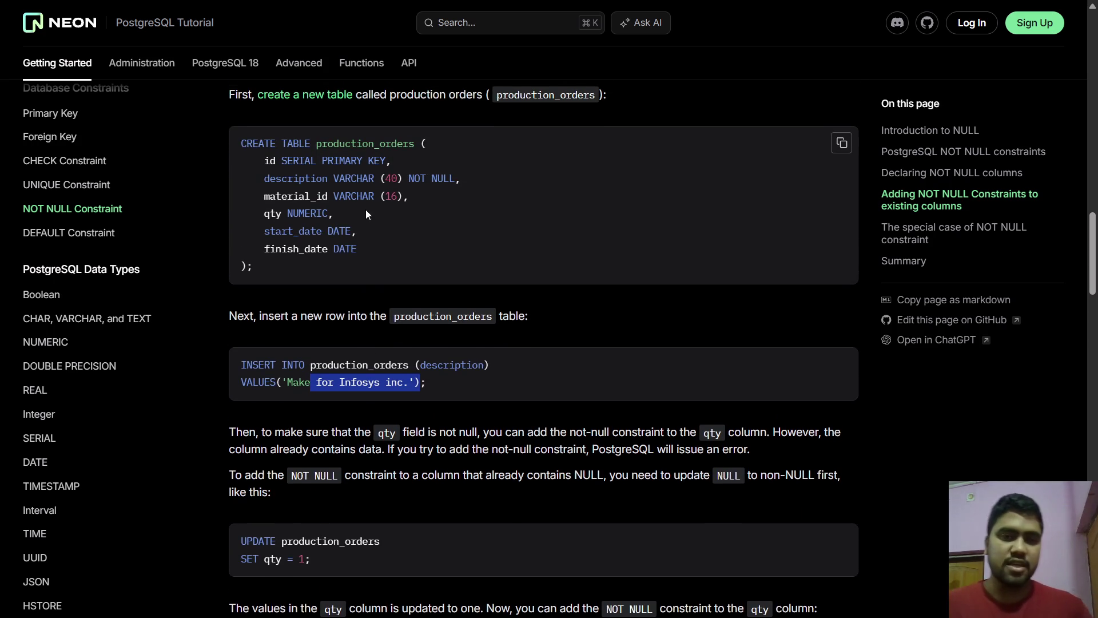
pyautogui.scroll(1, 366, 209)
pyautogui.moveTo(288, 262); pyautogui.dragTo(245, 155)
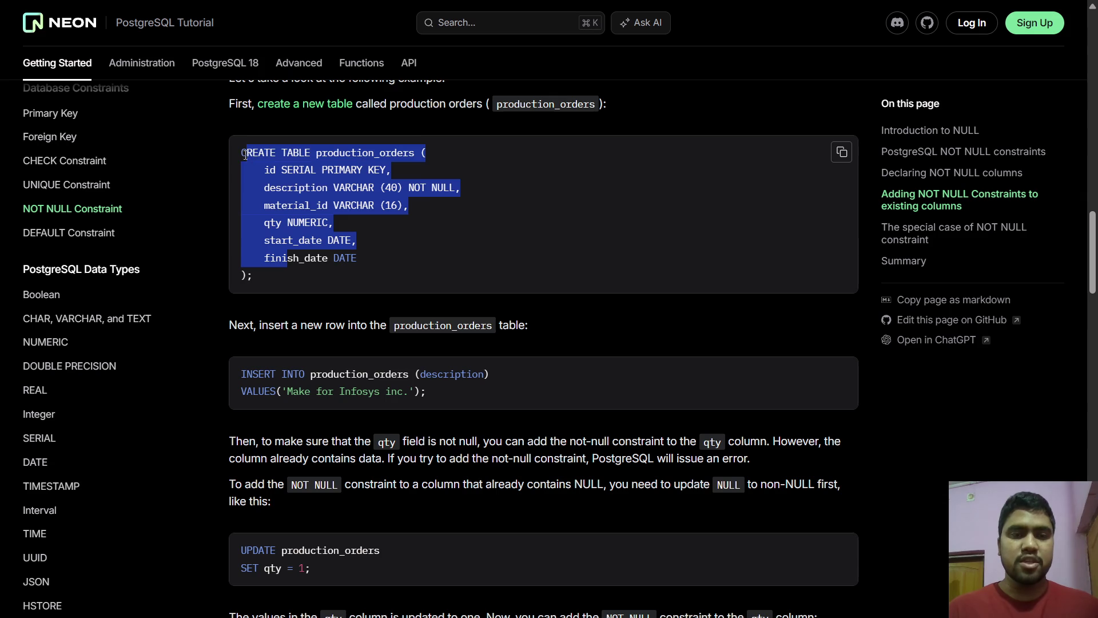
pyautogui.hotkey('alt', 'Tab')
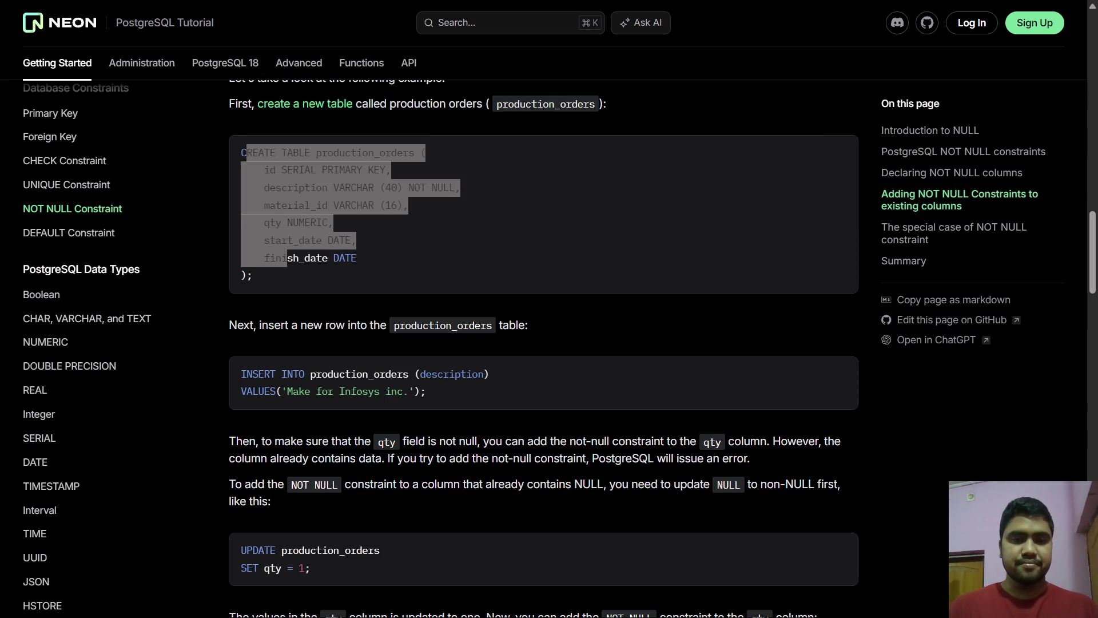
pyautogui.hotkey('alt', 'Tab')
pyautogui.click(405, 214)
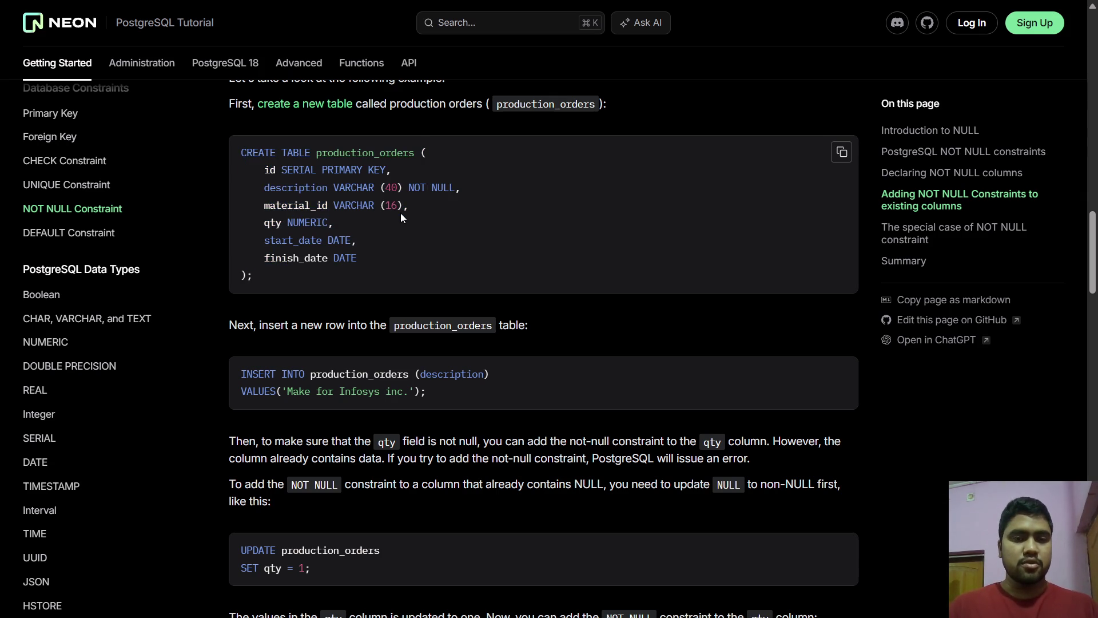
pyautogui.moveTo(473, 184); pyautogui.dragTo(264, 186)
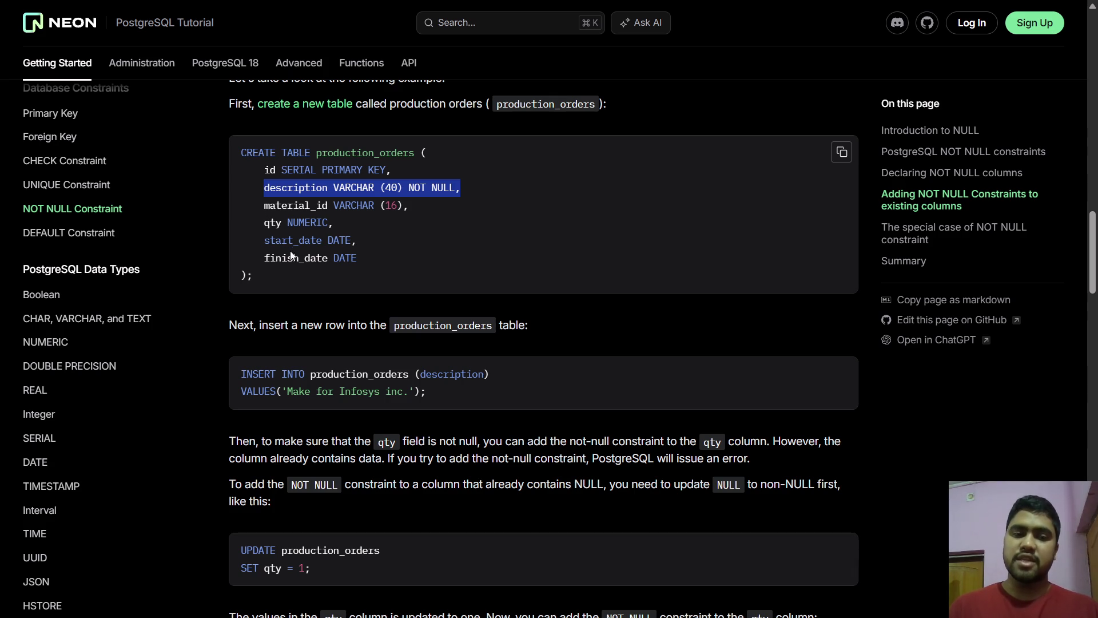
pyautogui.click(382, 266)
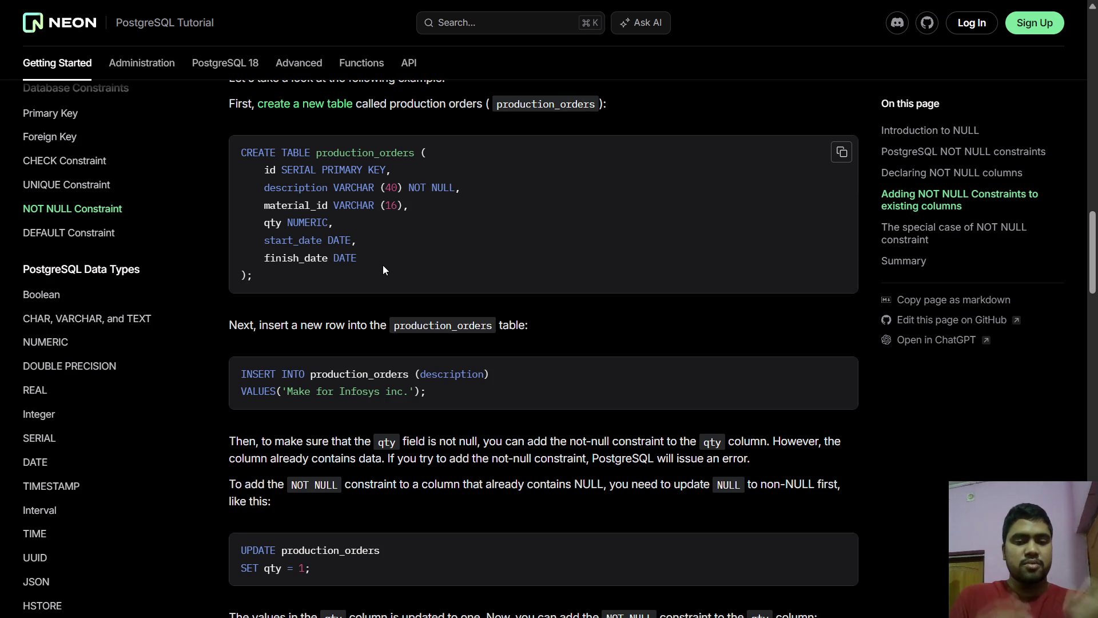
pyautogui.moveTo(442, 387); pyautogui.dragTo(231, 381)
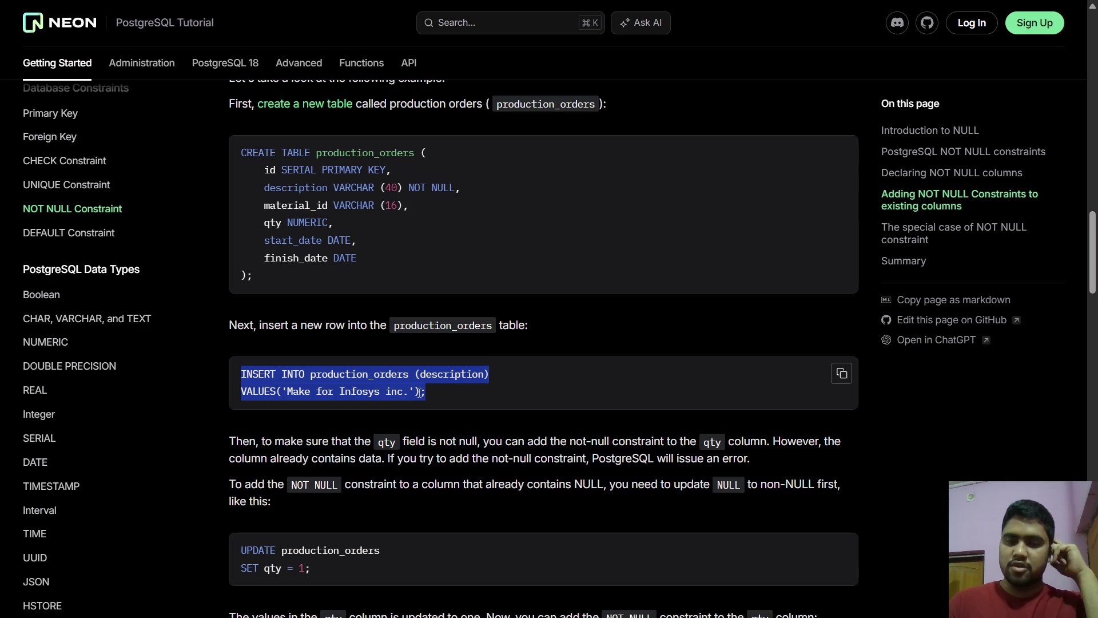
pyautogui.click(381, 392)
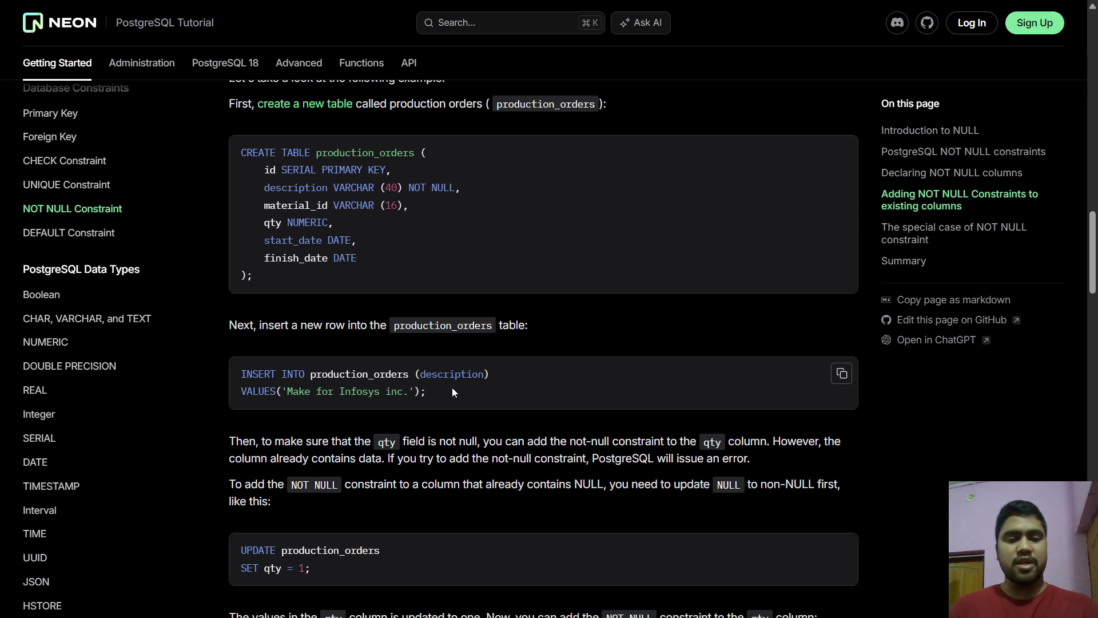
pyautogui.moveTo(442, 394); pyautogui.dragTo(292, 389)
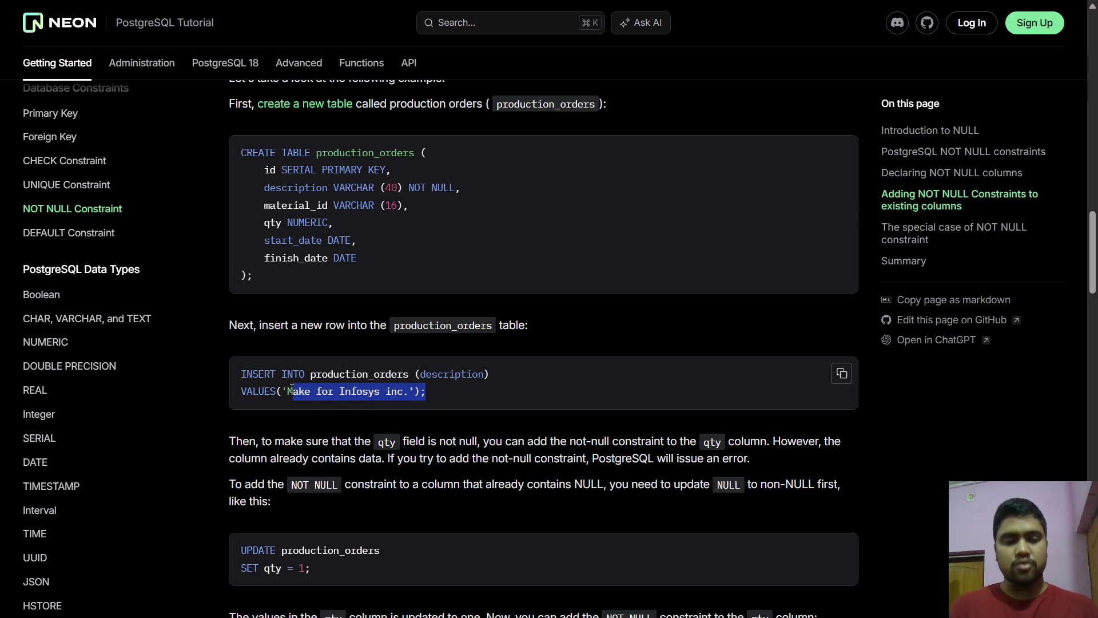
pyautogui.click(291, 390)
# - Highlight the 'Make for Infosys inc.' value and qty = 1 update, then reach the multi-column SET NOT NULL block
pyautogui.scroll(-2, 292, 390)
pyautogui.moveTo(341, 476); pyautogui.dragTo(253, 475)
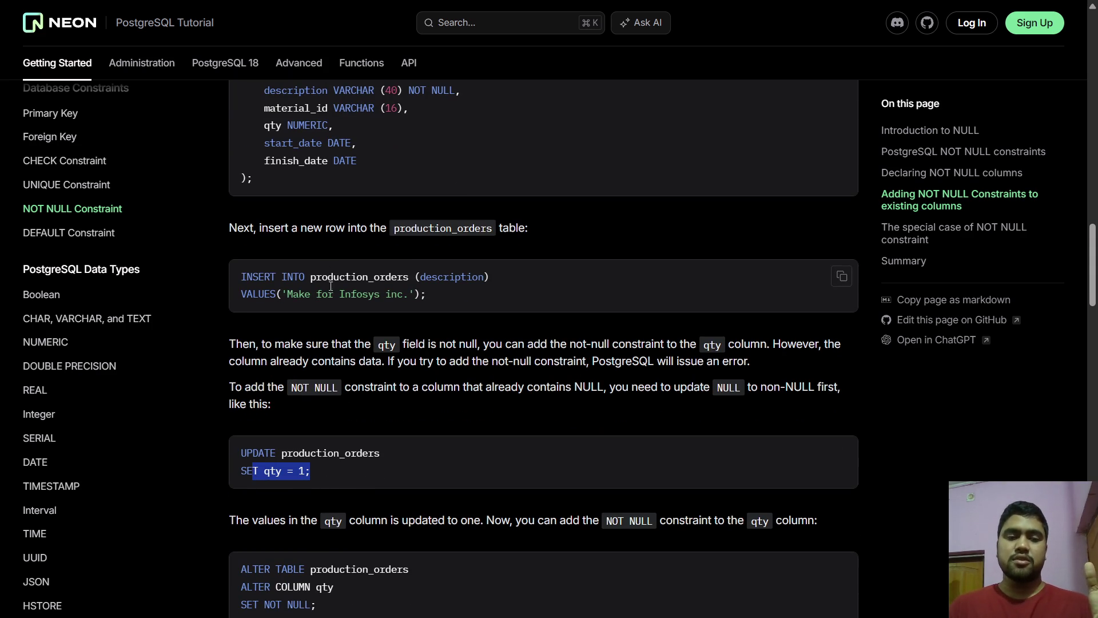
pyautogui.moveTo(287, 296); pyautogui.dragTo(426, 298)
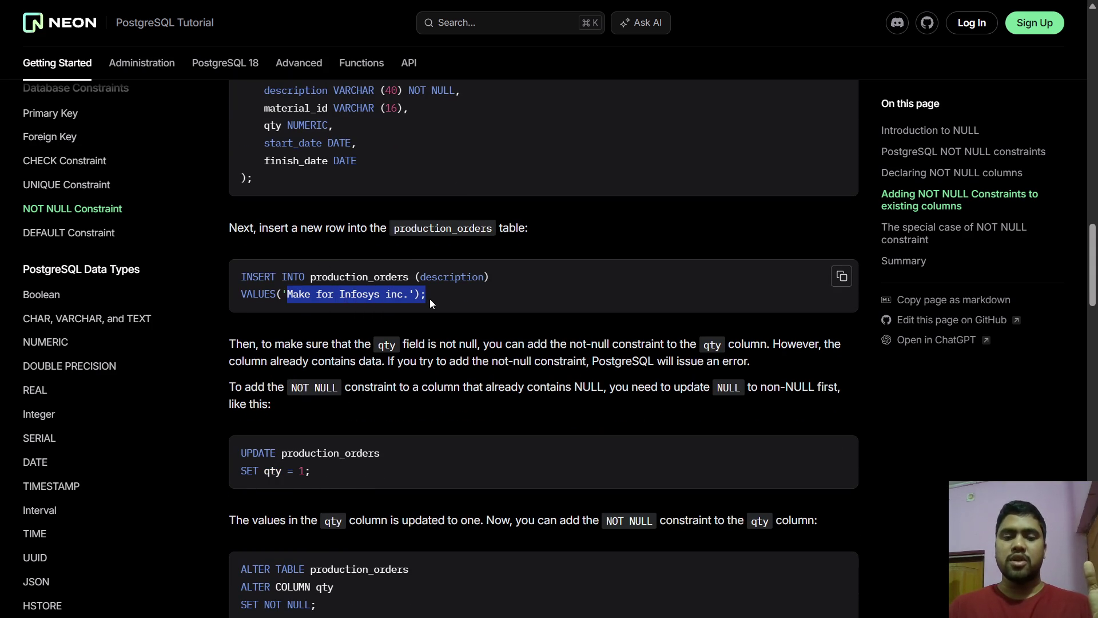
pyautogui.moveTo(311, 471); pyautogui.dragTo(253, 473)
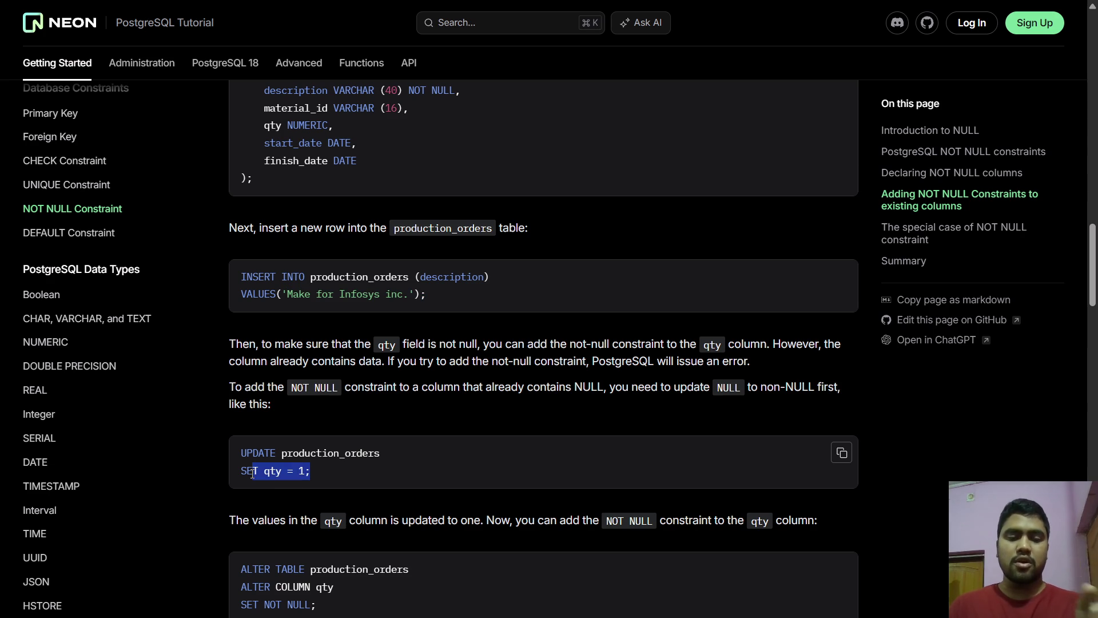
pyautogui.scroll(-3, 253, 474)
pyautogui.moveTo(341, 473)
pyautogui.mouseDown()
pyautogui.moveTo(287, 466)
pyautogui.moveTo(247, 436)
pyautogui.mouseUp()
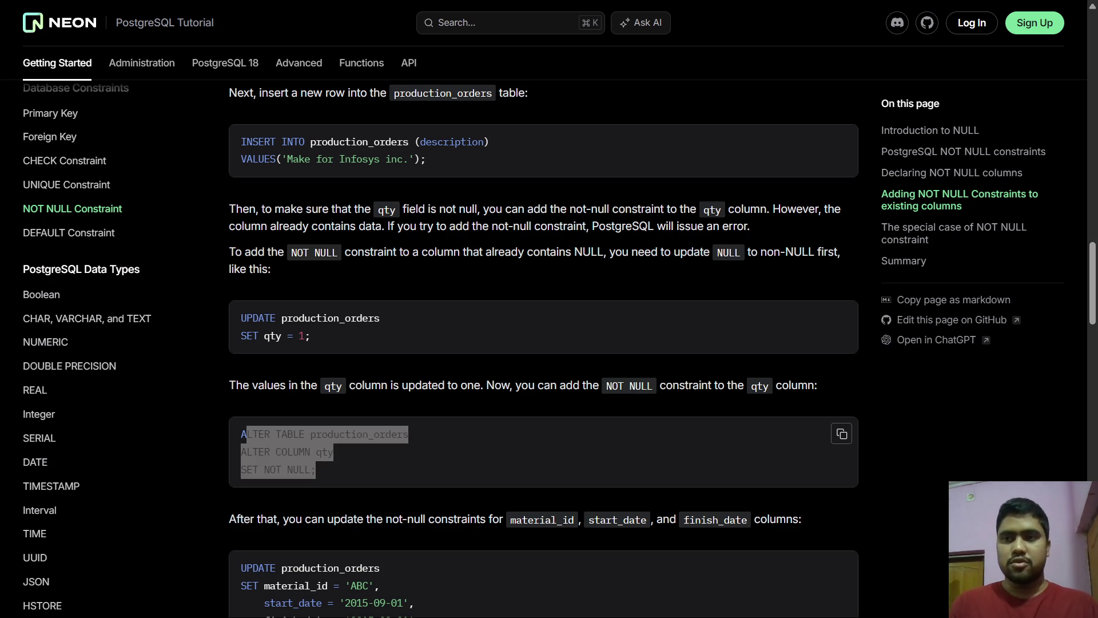
pyautogui.click(420, 321)
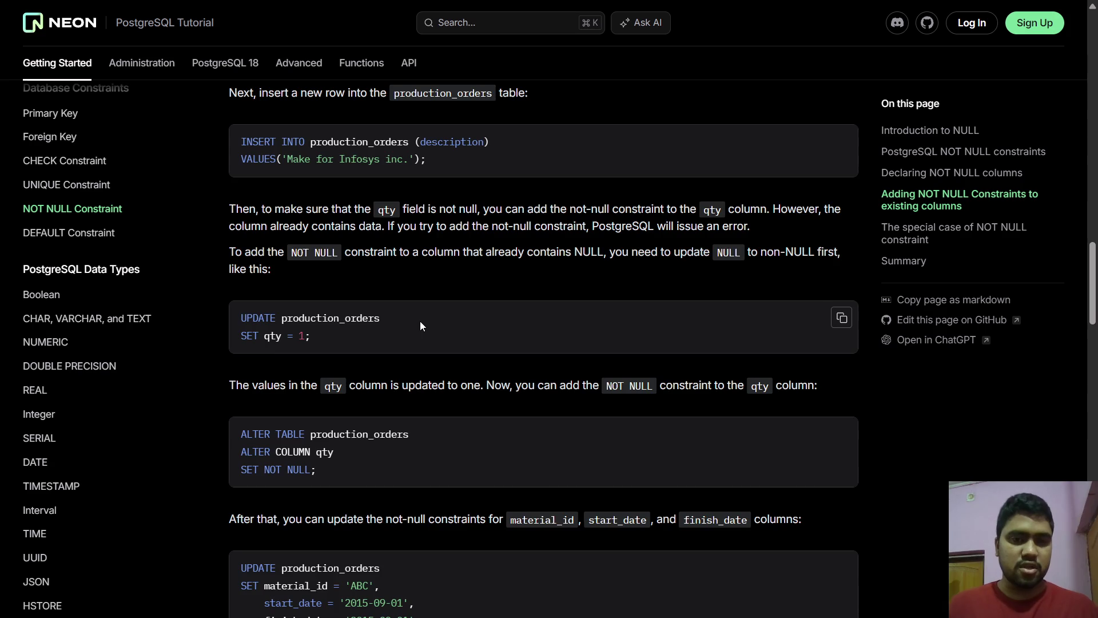
pyautogui.scroll(-3, 420, 320)
pyautogui.scroll(-2, 419, 323)
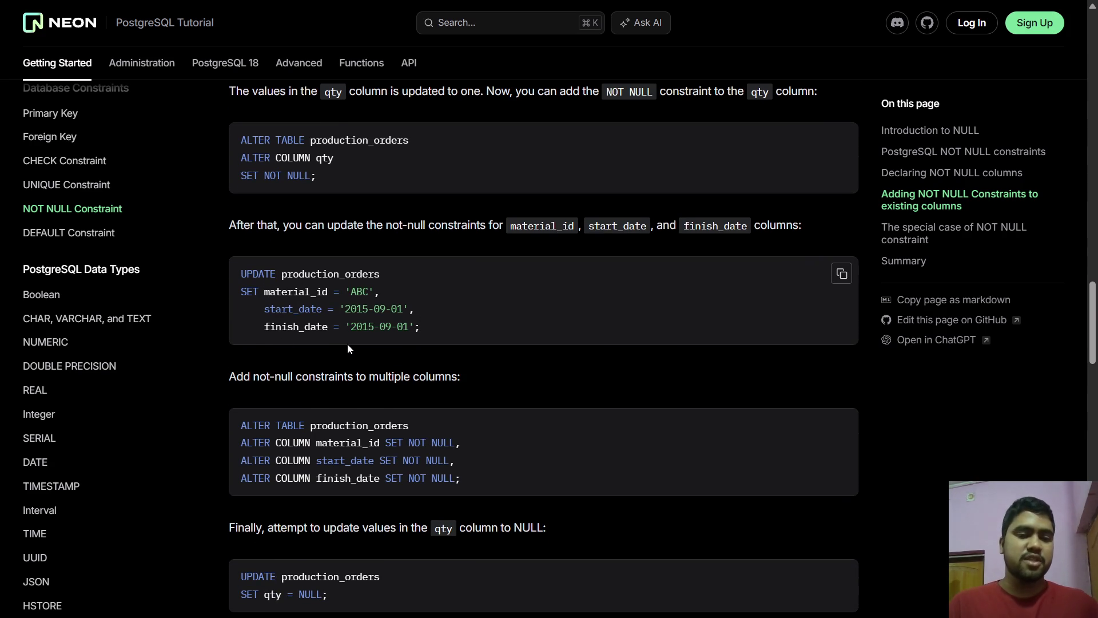
# - Scroll to the not-null violation error for setting qty to NULL and highlight its not-null constraint wording
pyautogui.scroll(-1, 348, 343)
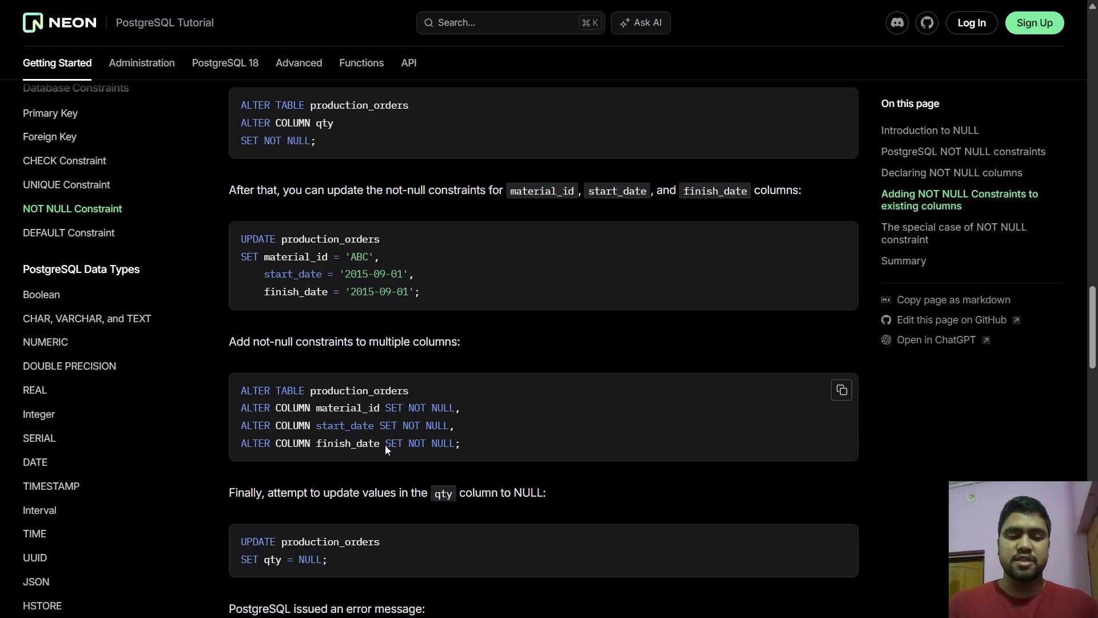
pyautogui.moveTo(407, 409); pyautogui.dragTo(473, 467)
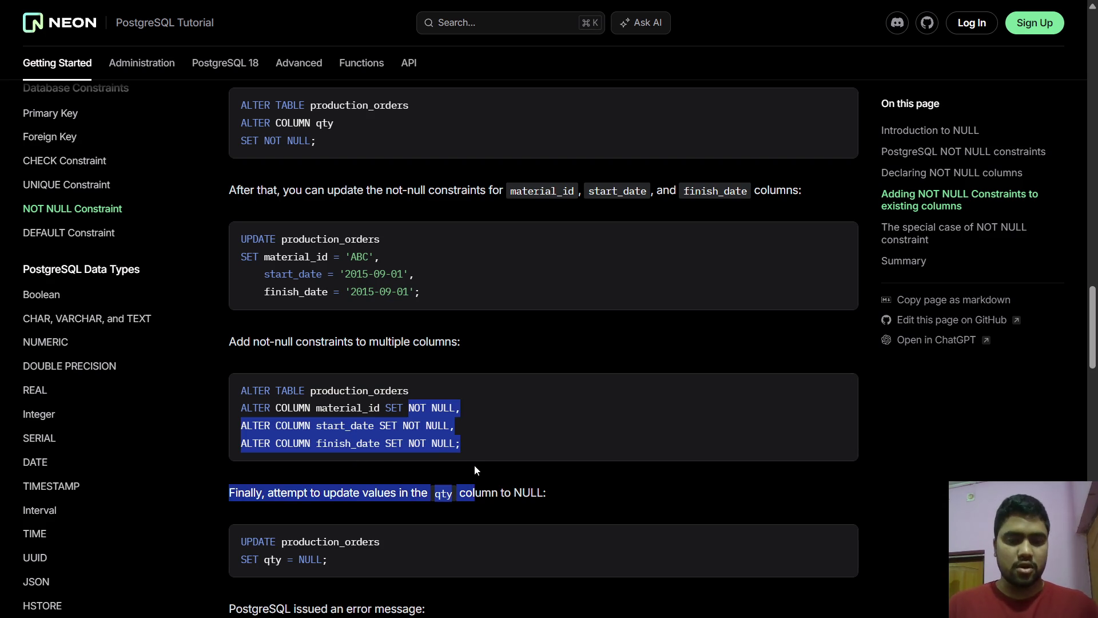
pyautogui.click(475, 465)
pyautogui.scroll(-2, 475, 465)
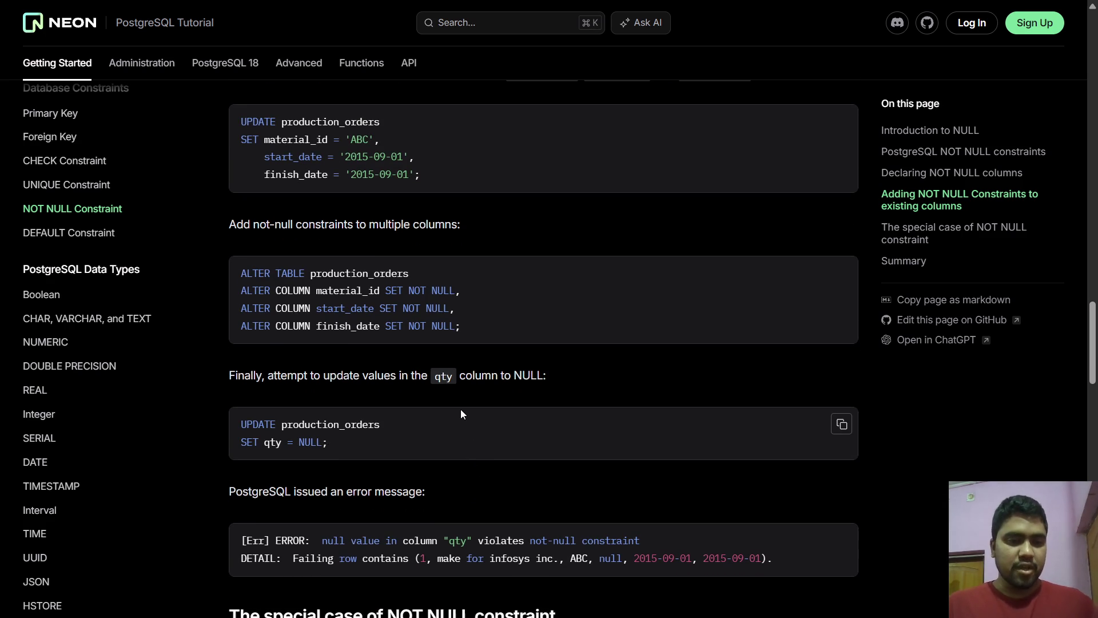
pyautogui.scroll(-1, 428, 414)
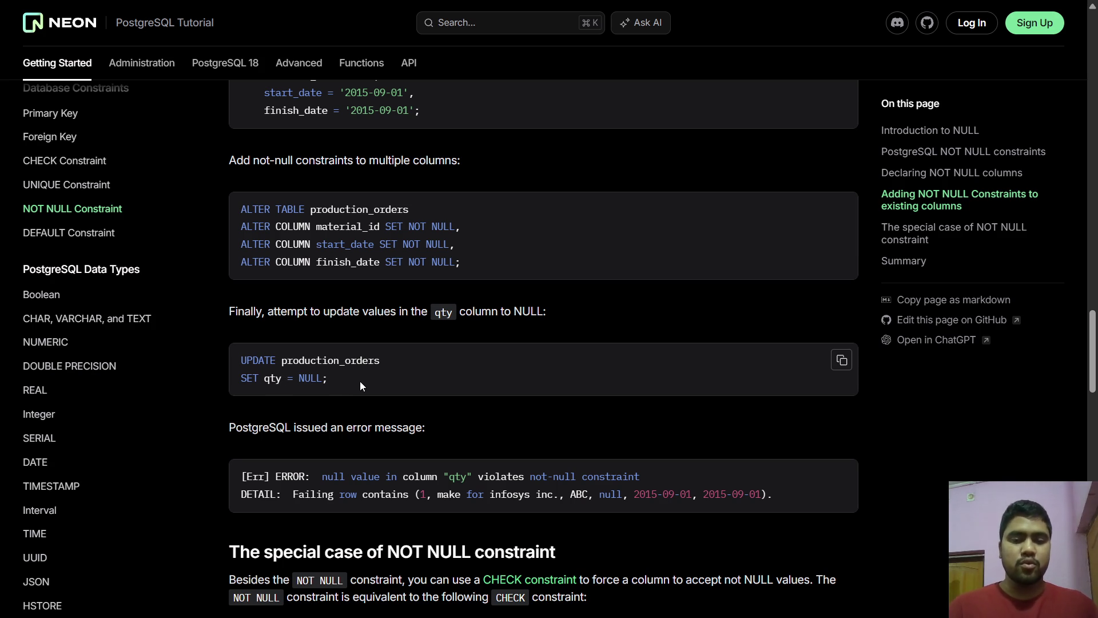
pyautogui.scroll(-2, 360, 386)
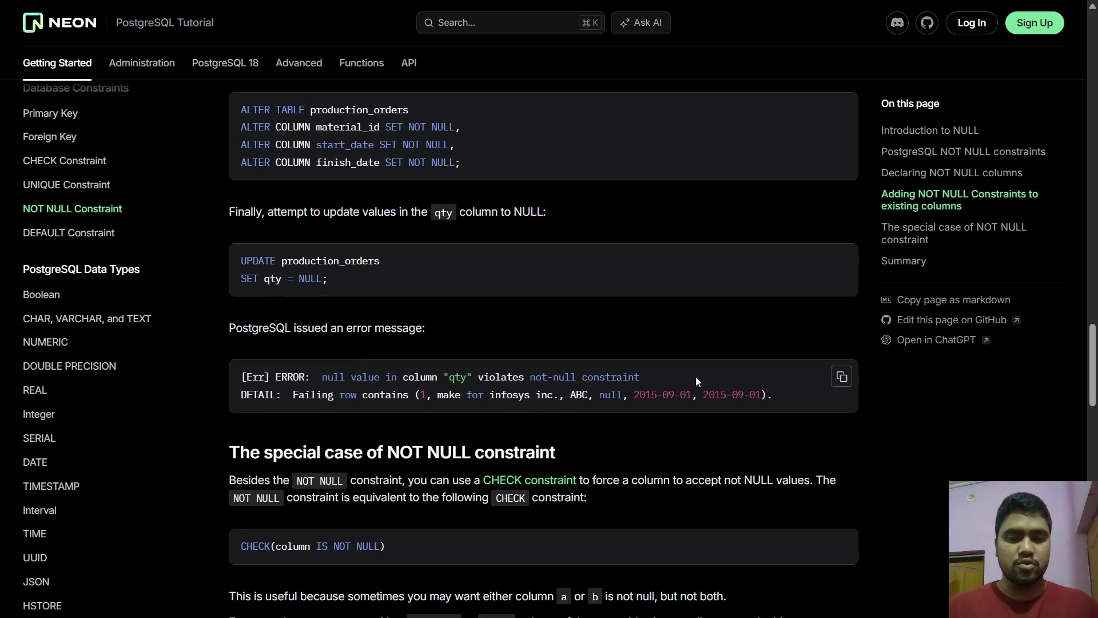
pyautogui.moveTo(639, 376); pyautogui.dragTo(539, 378)
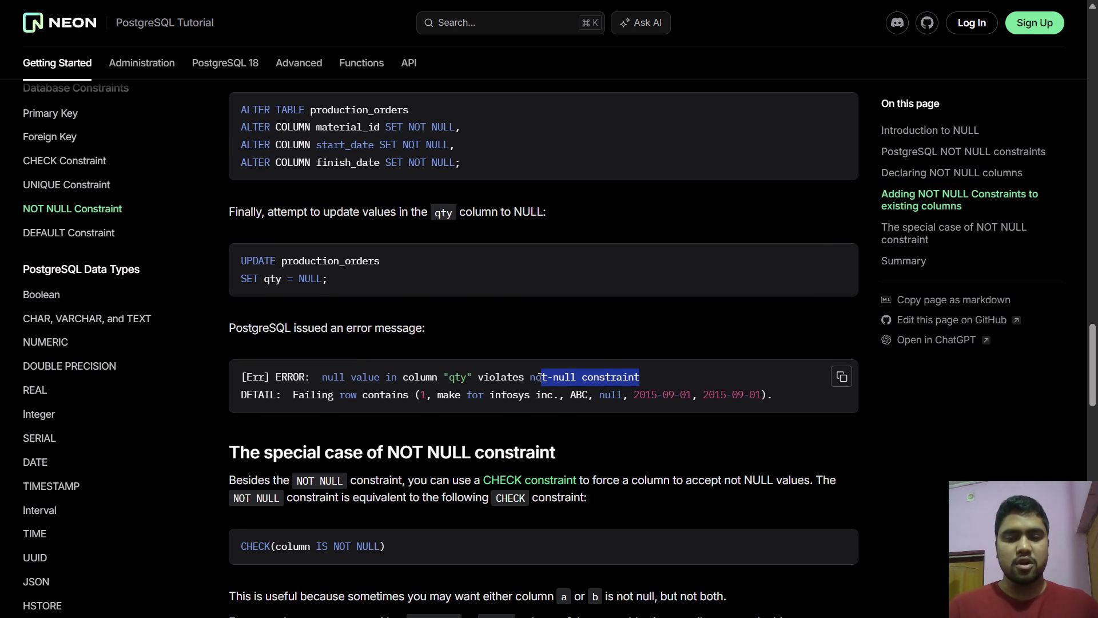
pyautogui.scroll(-3, 539, 378)
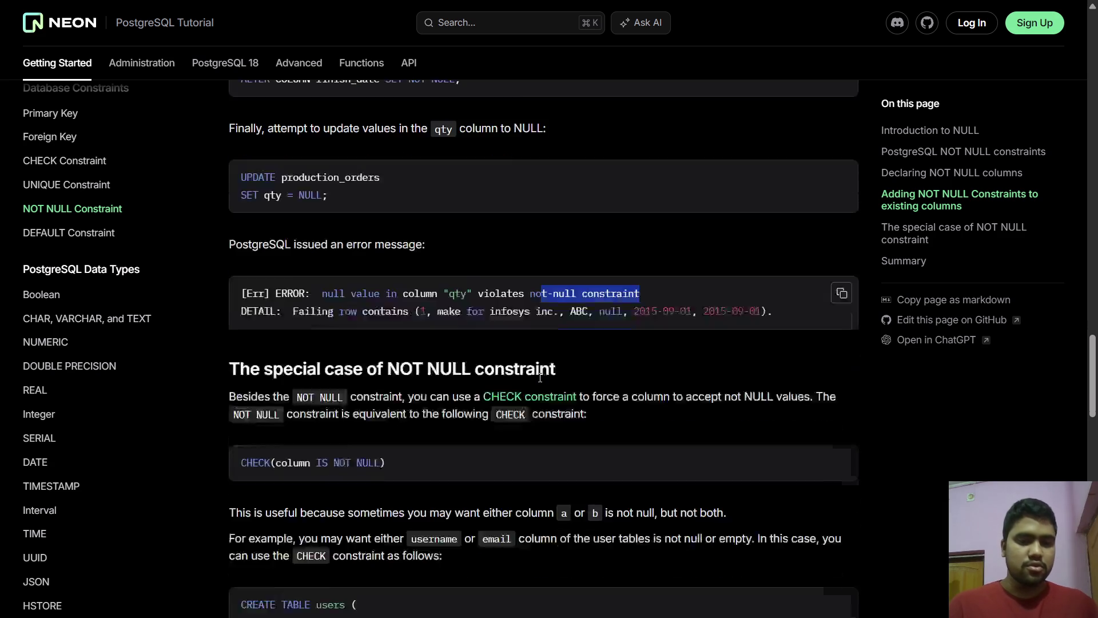
pyautogui.click(549, 205)
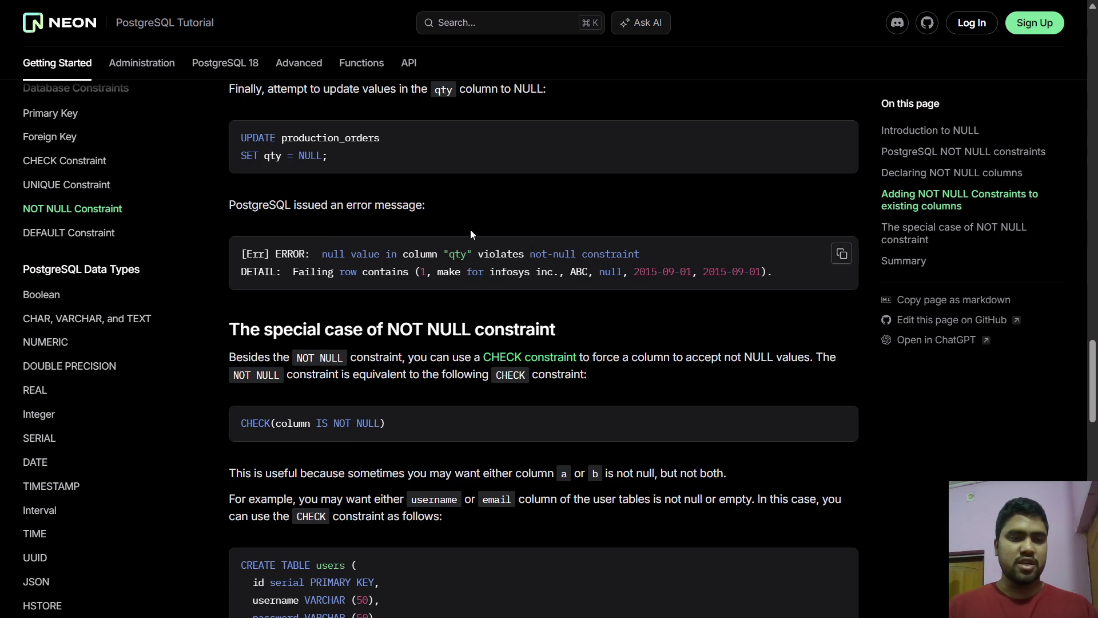
pyautogui.scroll(2, 112, 201)
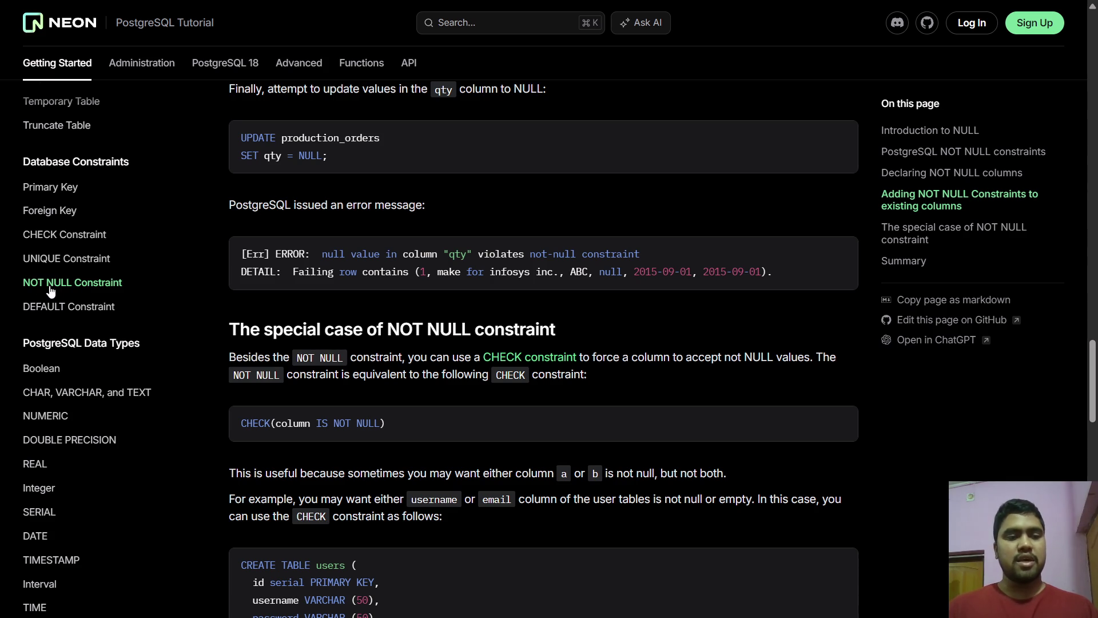
# - Scroll down to the users CREATE TABLE example below the CHECK(column IS NOT NULL) equivalent
pyautogui.scroll(-1, 317, 287)
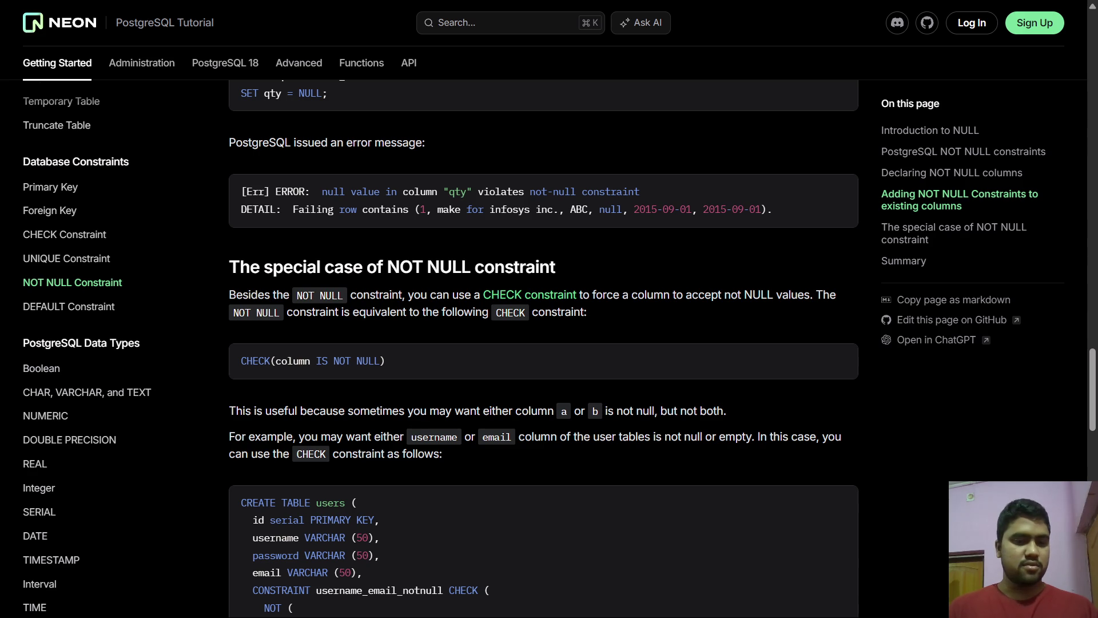
pyautogui.scroll(-2, 488, 321)
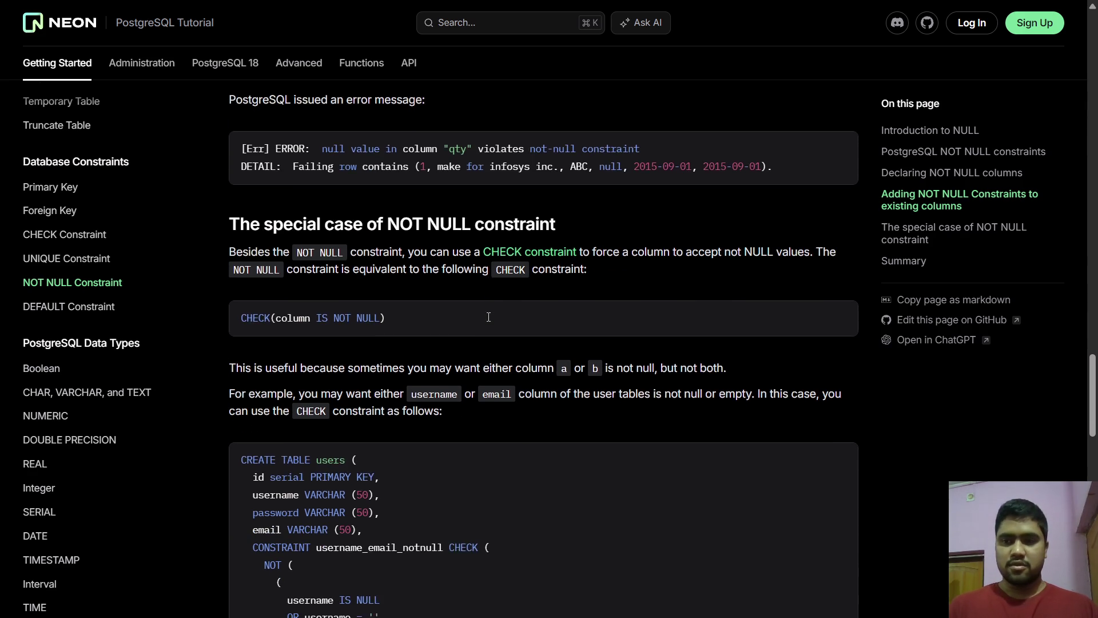
pyautogui.scroll(-1, 489, 320)
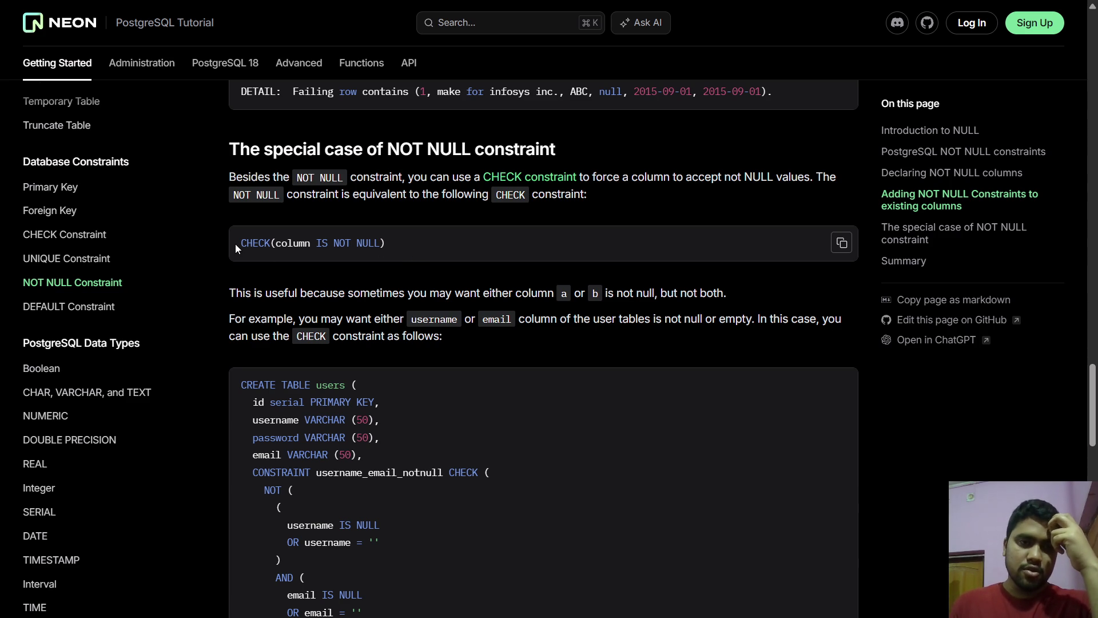
# - Select the CHECK(column IS NOT NULL) expression, then scroll down toward the users table example
pyautogui.moveTo(235, 243); pyautogui.dragTo(398, 253)
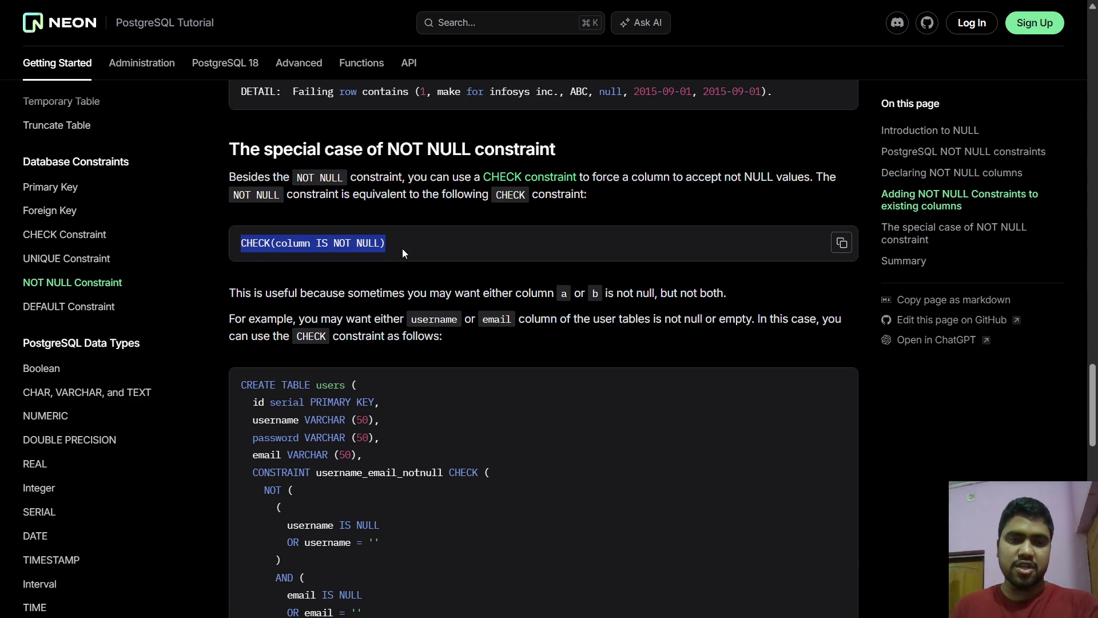
pyautogui.click(402, 249)
pyautogui.moveTo(399, 247); pyautogui.dragTo(243, 249)
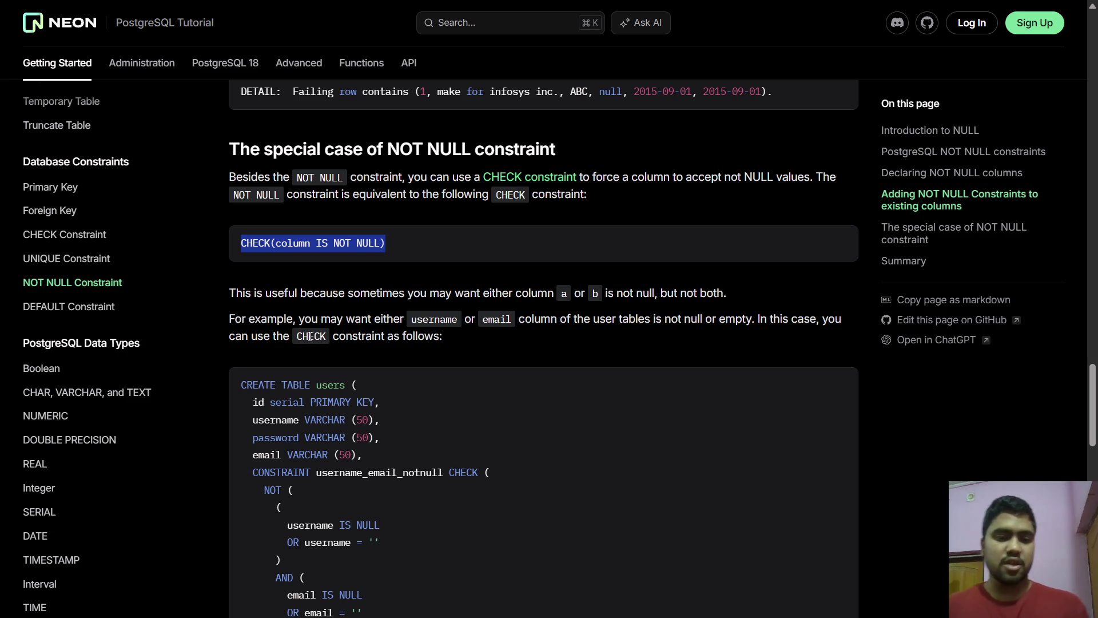
pyautogui.scroll(-2, 309, 337)
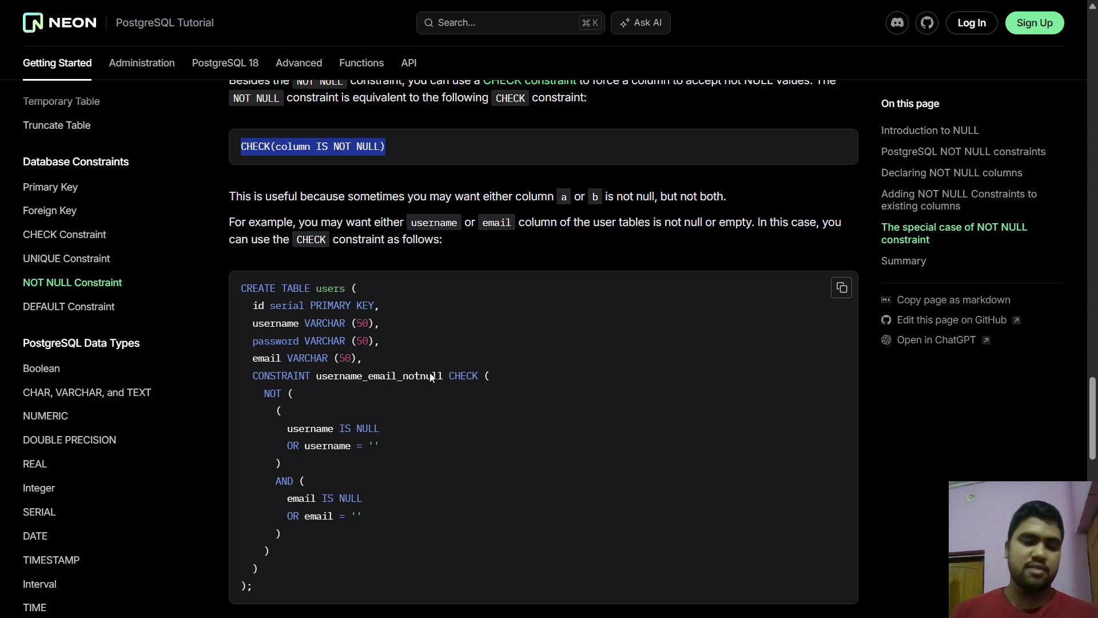
# - Highlight the username IS NULL and email = '' conditions in the users example
pyautogui.click(405, 426)
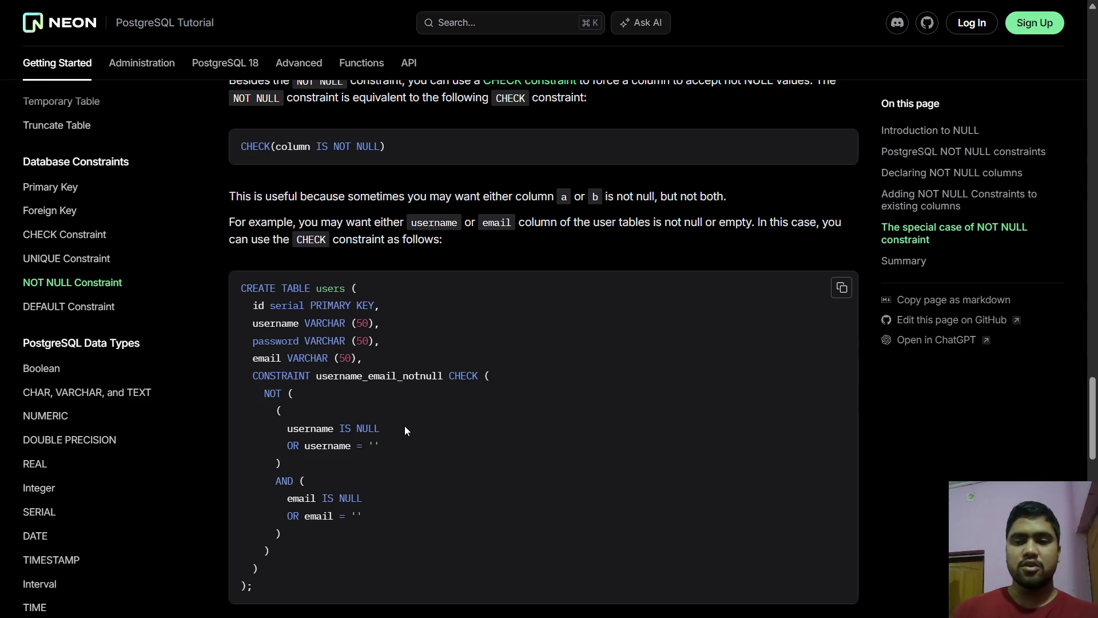
pyautogui.scroll(-2, 405, 426)
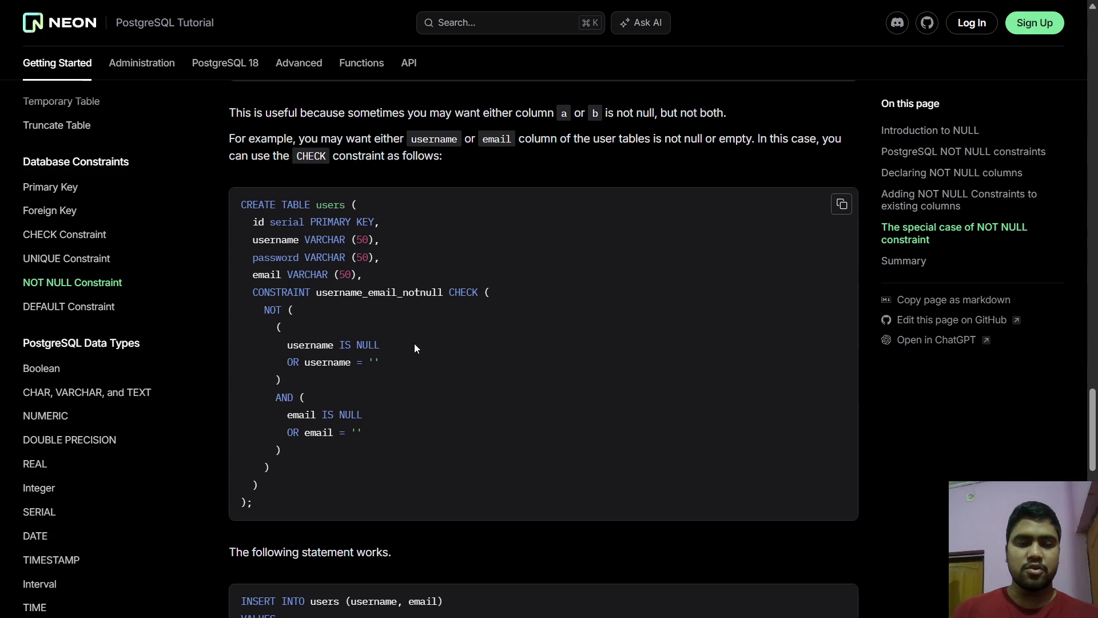
pyautogui.scroll(1, 430, 292)
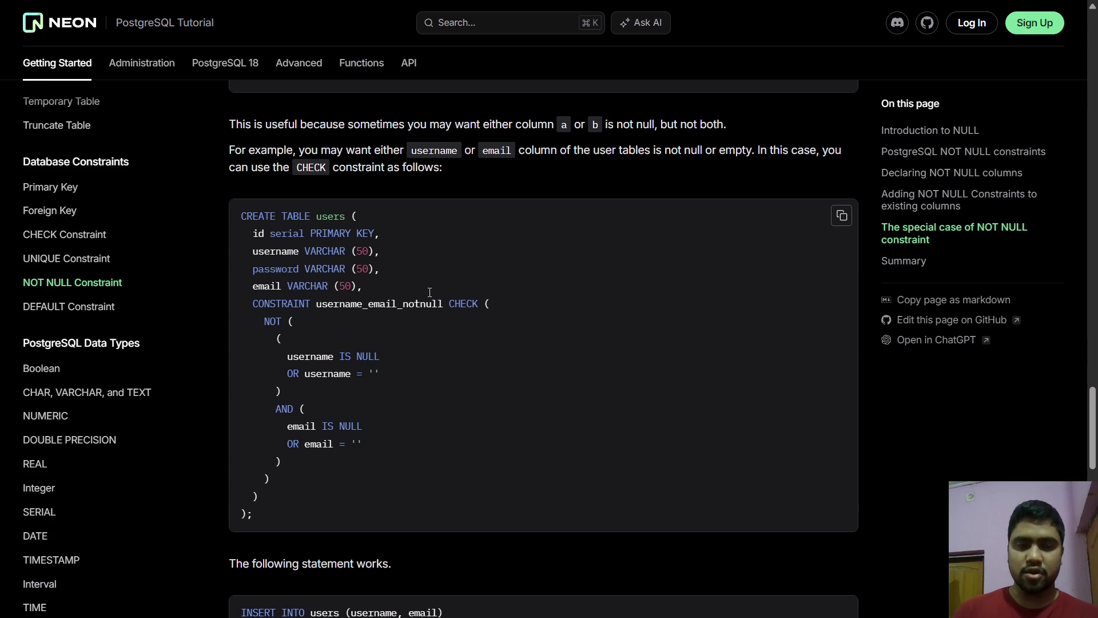
pyautogui.scroll(-1, 429, 292)
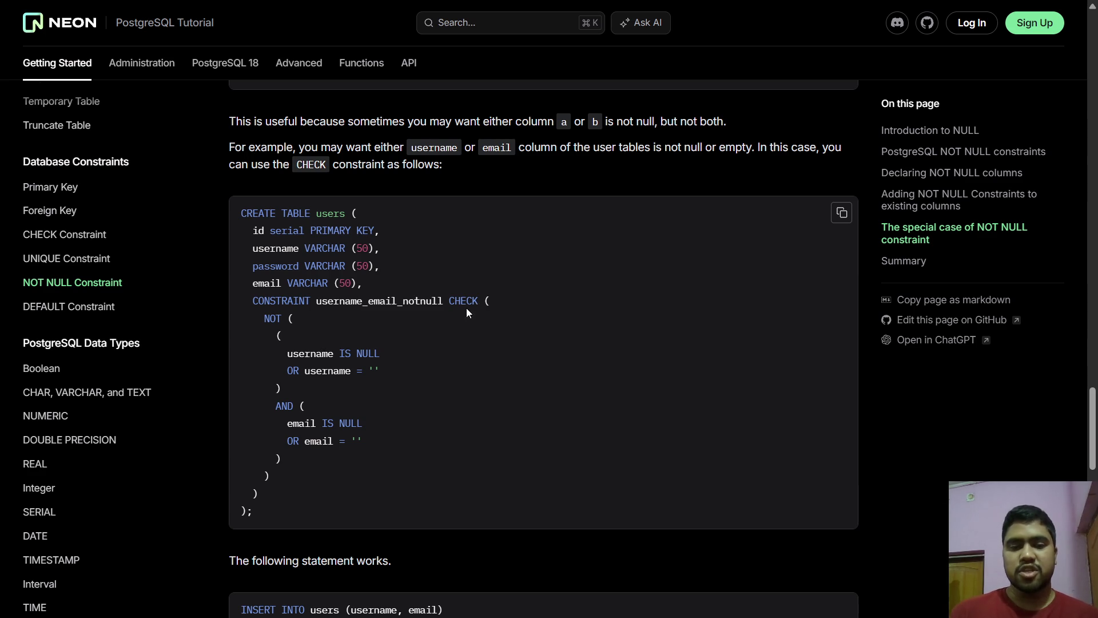
pyautogui.moveTo(287, 355)
pyautogui.mouseDown()
pyautogui.moveTo(242, 355)
pyautogui.moveTo(399, 359)
pyautogui.moveTo(391, 370)
pyautogui.moveTo(306, 372)
pyautogui.mouseUp()
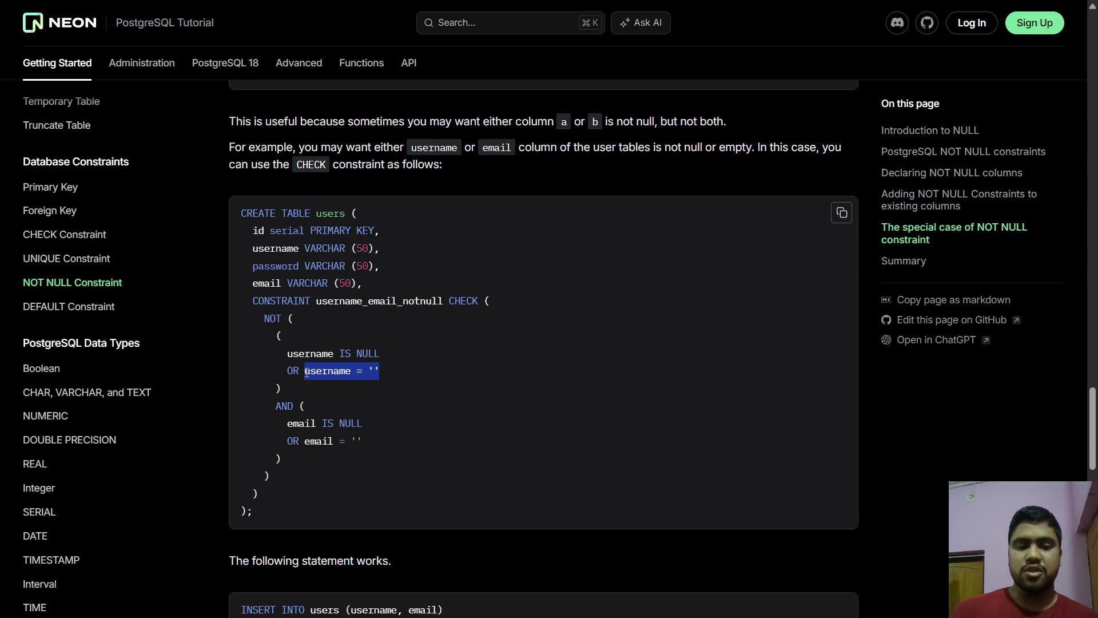
pyautogui.moveTo(287, 423)
pyautogui.mouseDown()
pyautogui.moveTo(378, 413)
pyautogui.moveTo(383, 426)
pyautogui.moveTo(307, 444)
pyautogui.mouseUp()
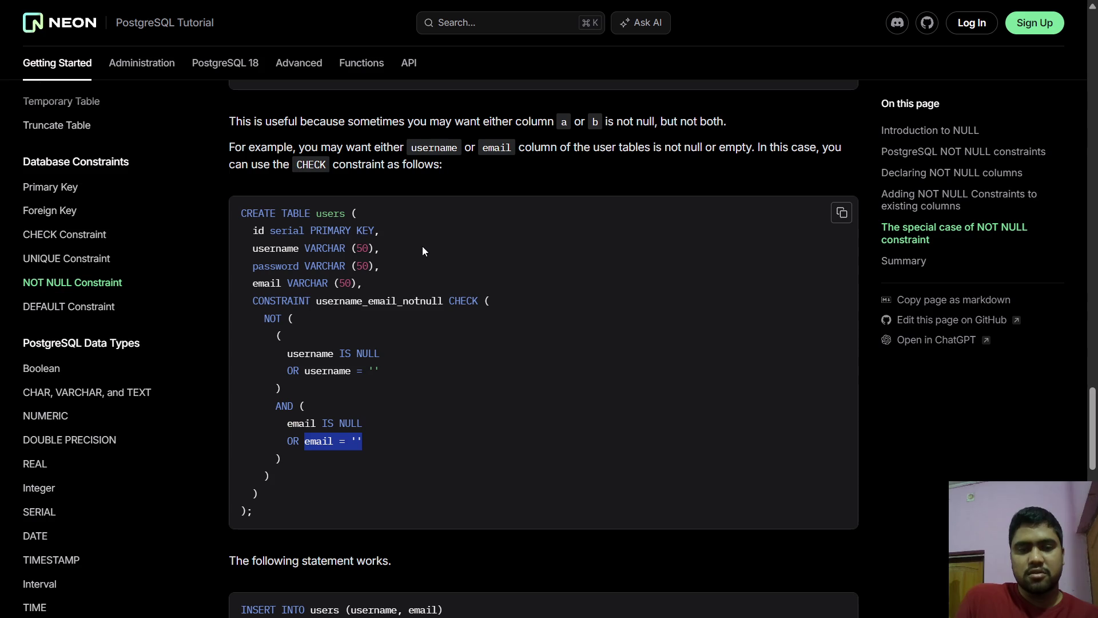
# - Copy the CREATE TABLE users example and paste it into a new TablePlus SQL query
pyautogui.click(841, 212)
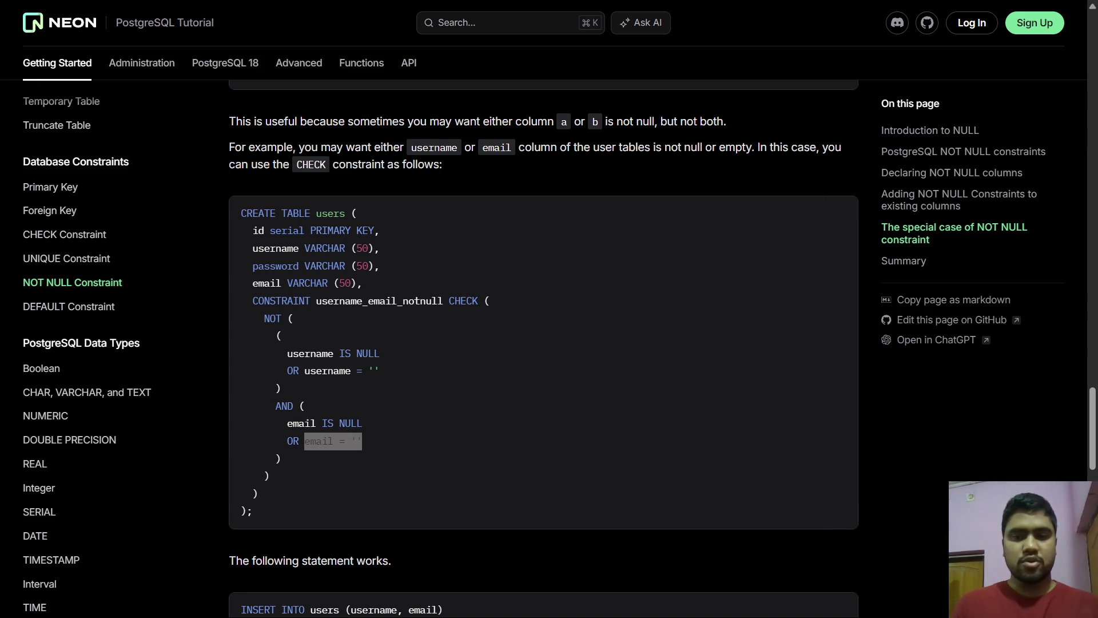
pyautogui.hotkey('alt', 'Tab')
pyautogui.click(255, 17)
pyautogui.hotkey('ctrl', 'v')
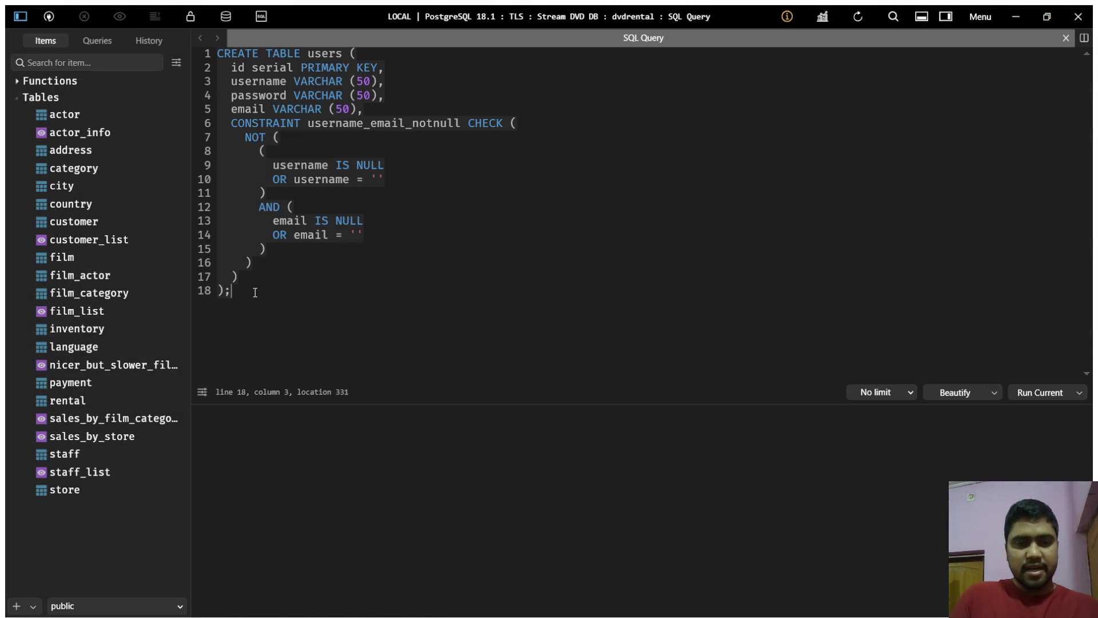
# - Paste a second copy of the CREATE TABLE users statement and delete its CONSTRAINT block
pyautogui.press('Return')
pyautogui.press('Return')
pyautogui.press('Return')
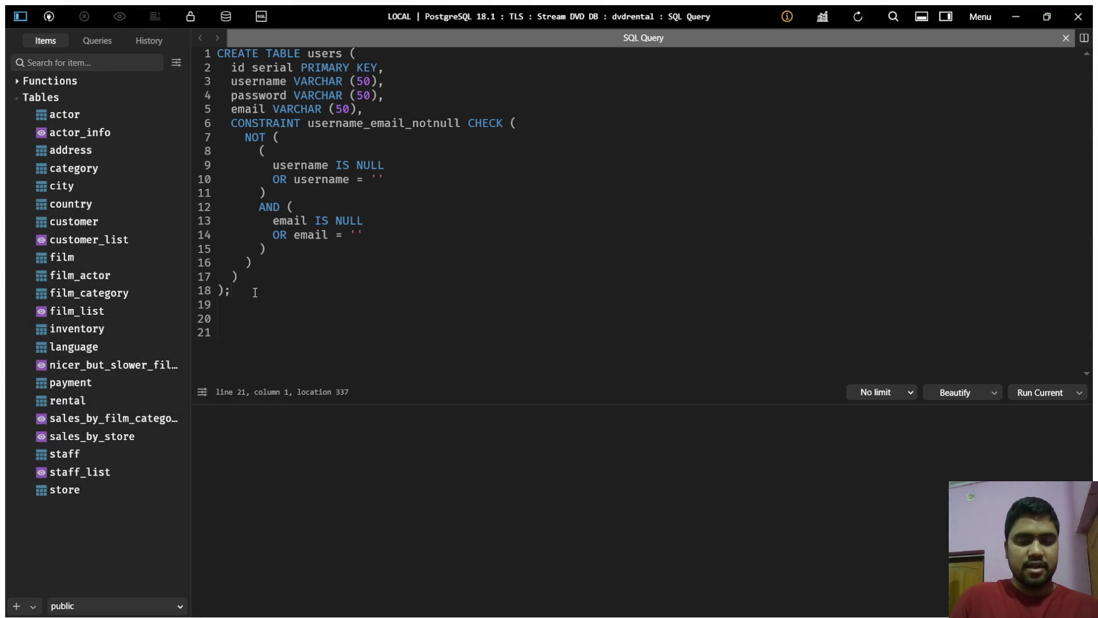
pyautogui.hotkey('ctrl', 'v')
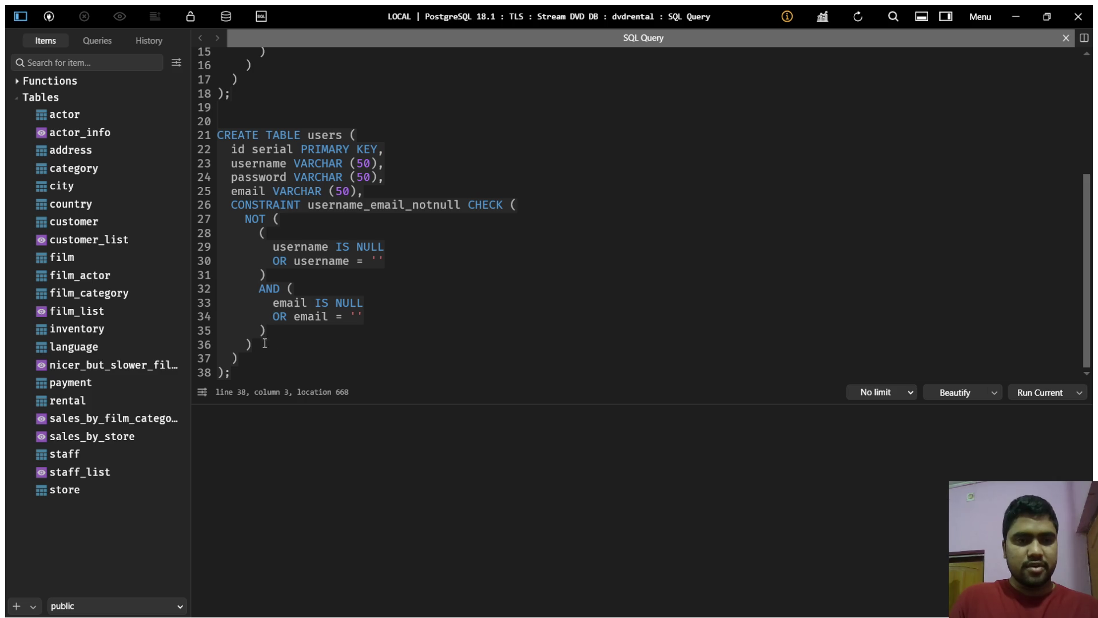
pyautogui.moveTo(231, 204); pyautogui.dragTo(246, 356)
pyautogui.press('BackSpace')
pyautogui.press('BackSpace')
pyautogui.press('BackSpace')
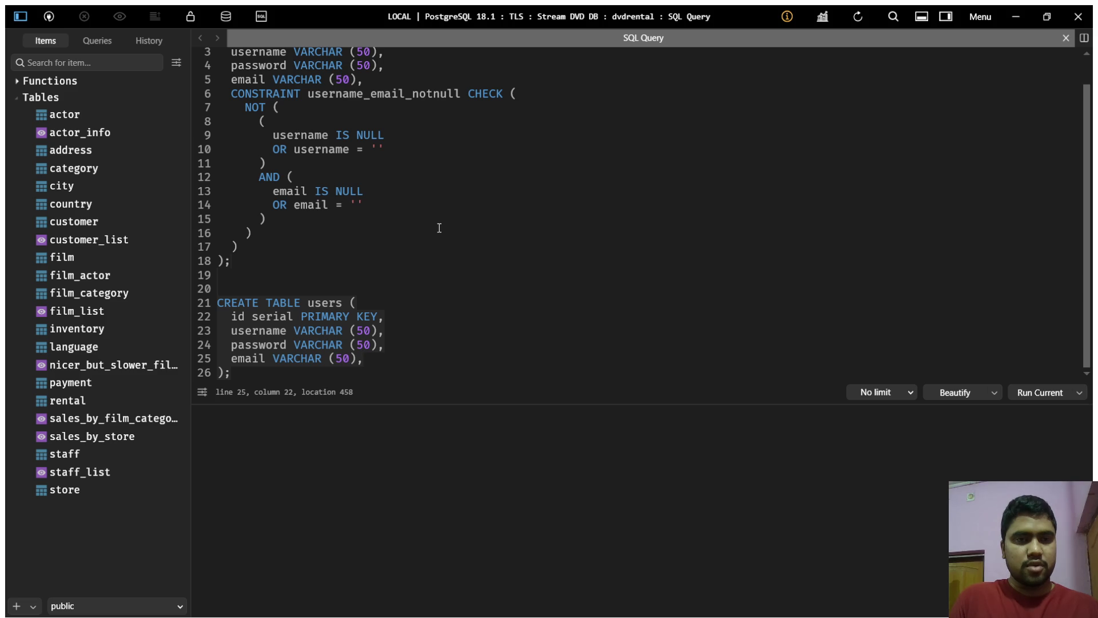
# - Add NOT NULL CHECK(username != '') to the username column
pyautogui.click(381, 330)
pyautogui.write('not null')
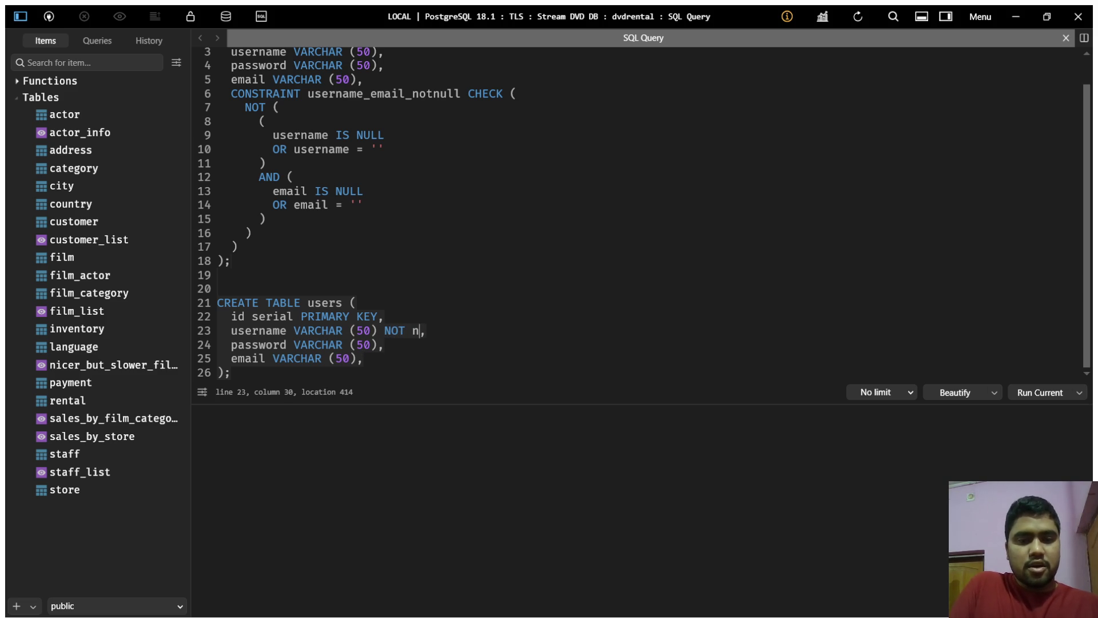
pyautogui.write(' check(usern')
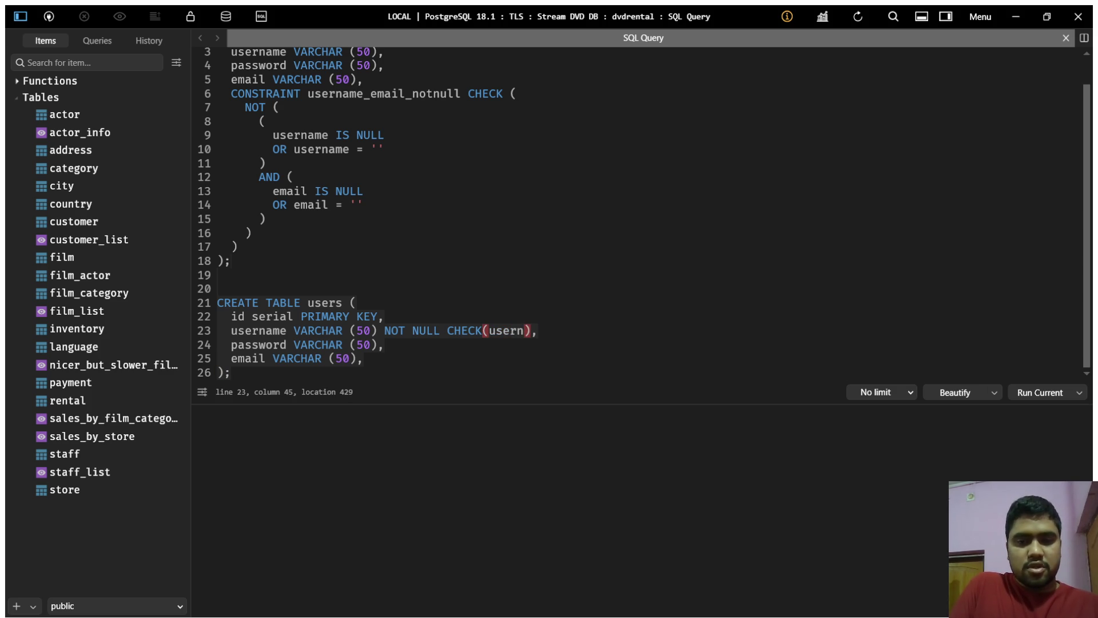
pyautogui.press('BackSpace')
pyautogui.press('BackSpace')
pyautogui.press('BackSpace')
pyautogui.write('username')
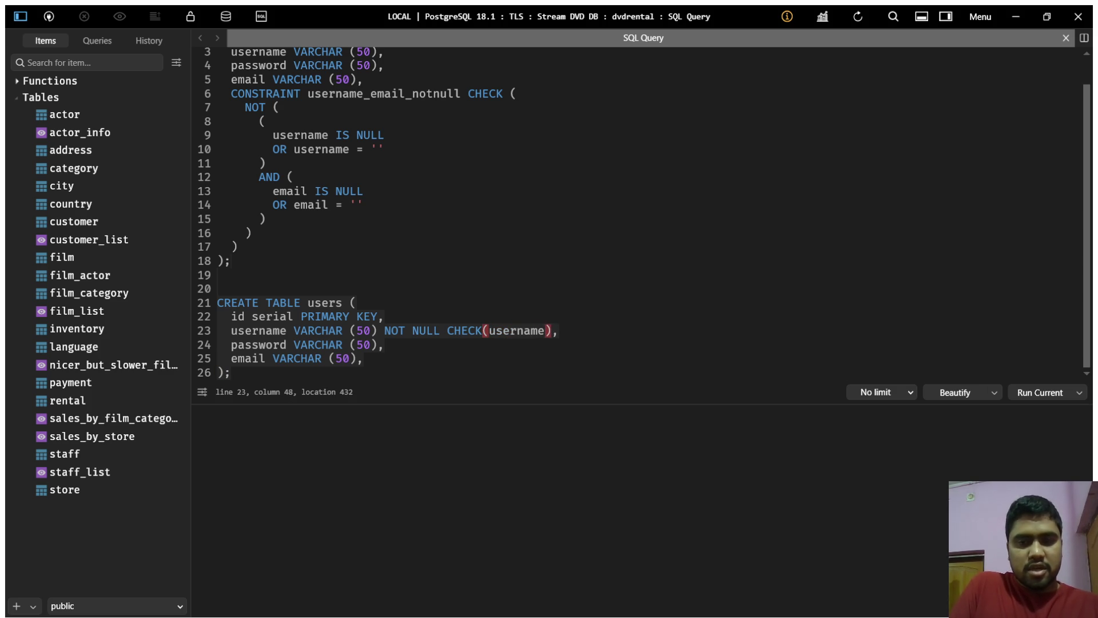
pyautogui.write(" != '")
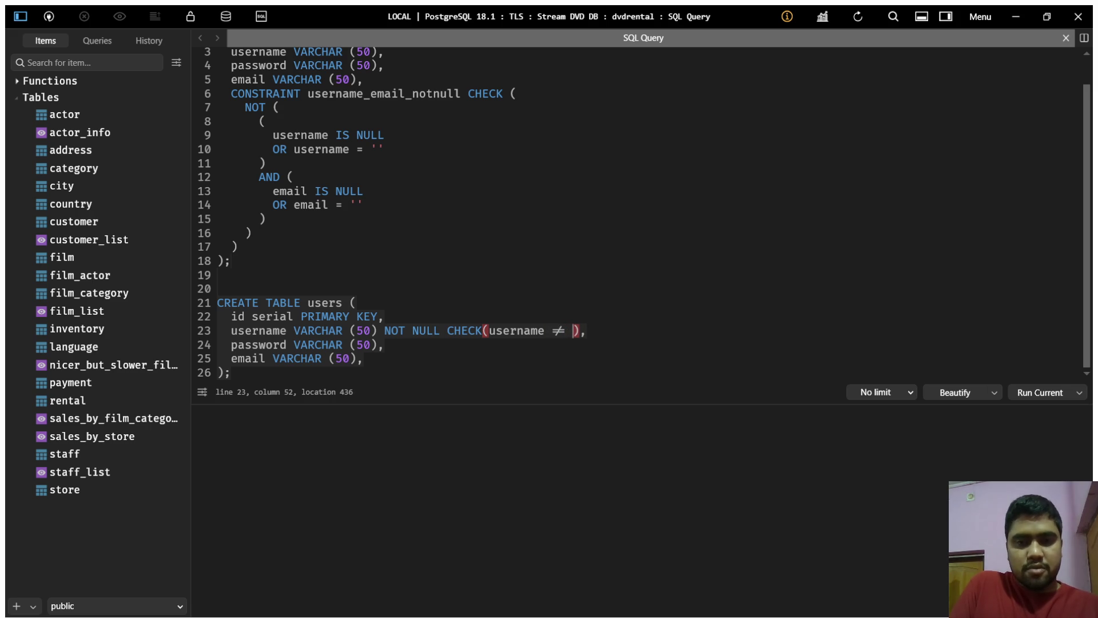
pyautogui.write("'")
pyautogui.press('Down')
# - Add NOT NULL CHECK(email != '') to the password column
pyautogui.press('Left')
pyautogui.write('NOT nul')
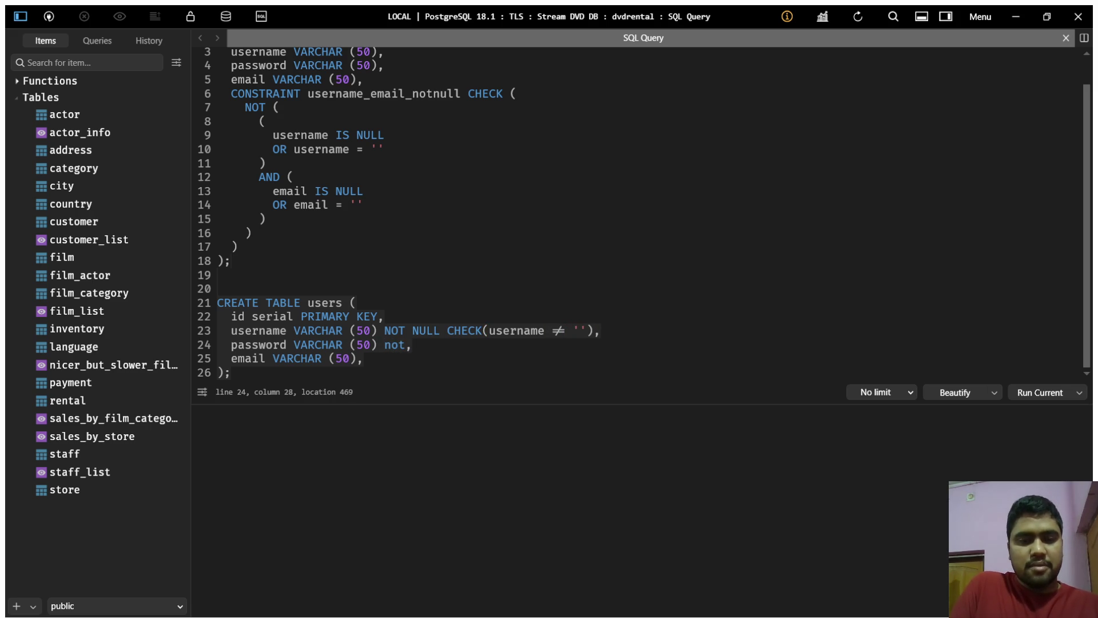
pyautogui.write('l chec')
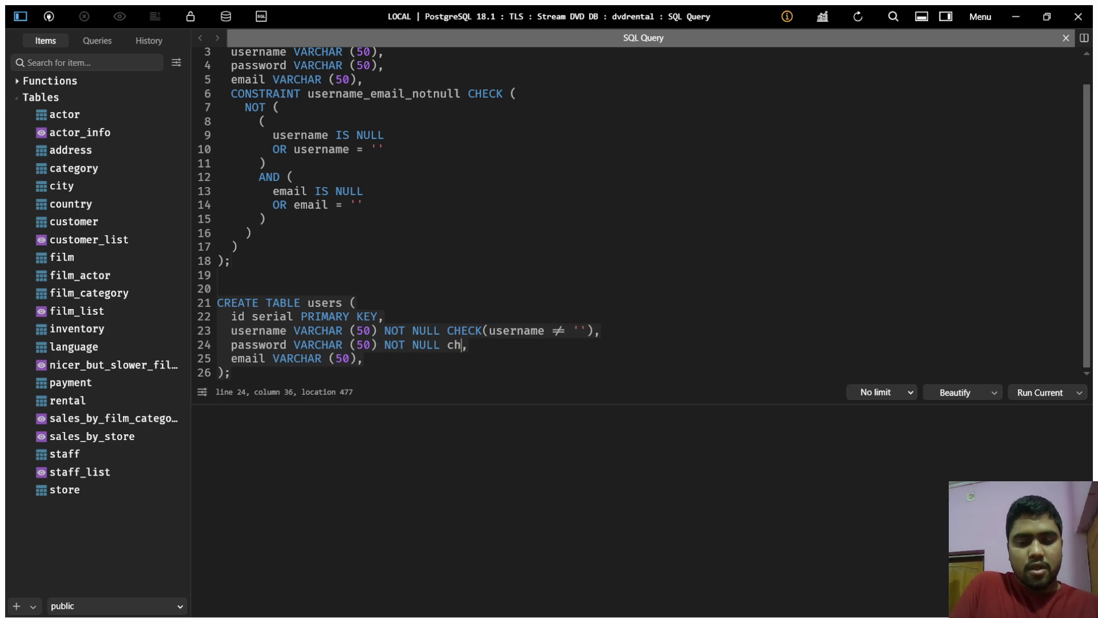
pyautogui.write('k(')
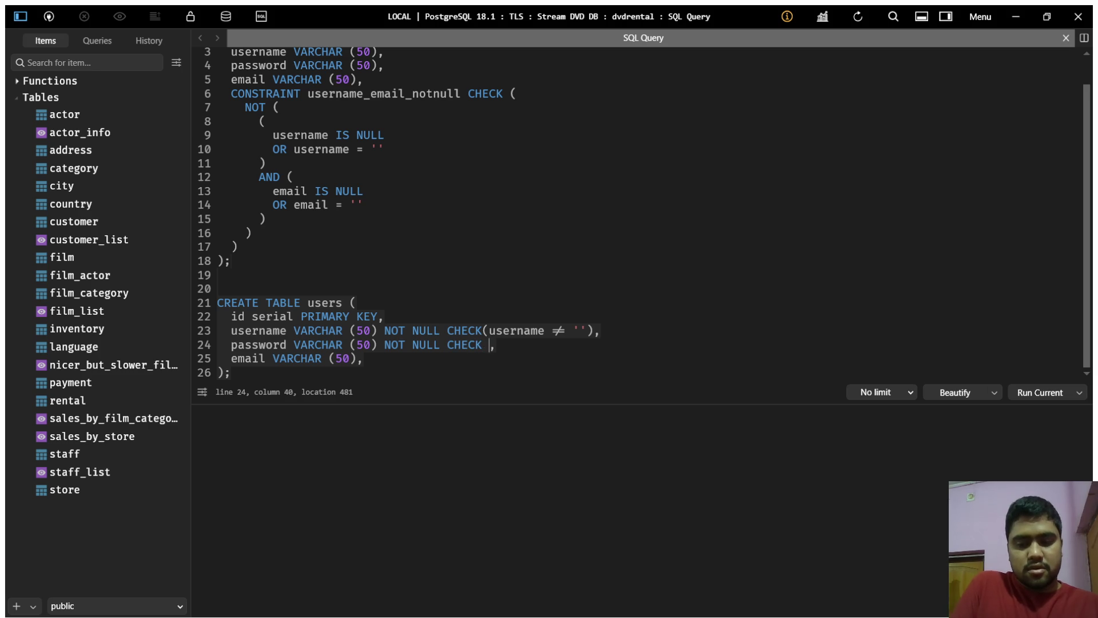
pyautogui.write(')')
pyautogui.press('Left')
pyautogui.write('email ')
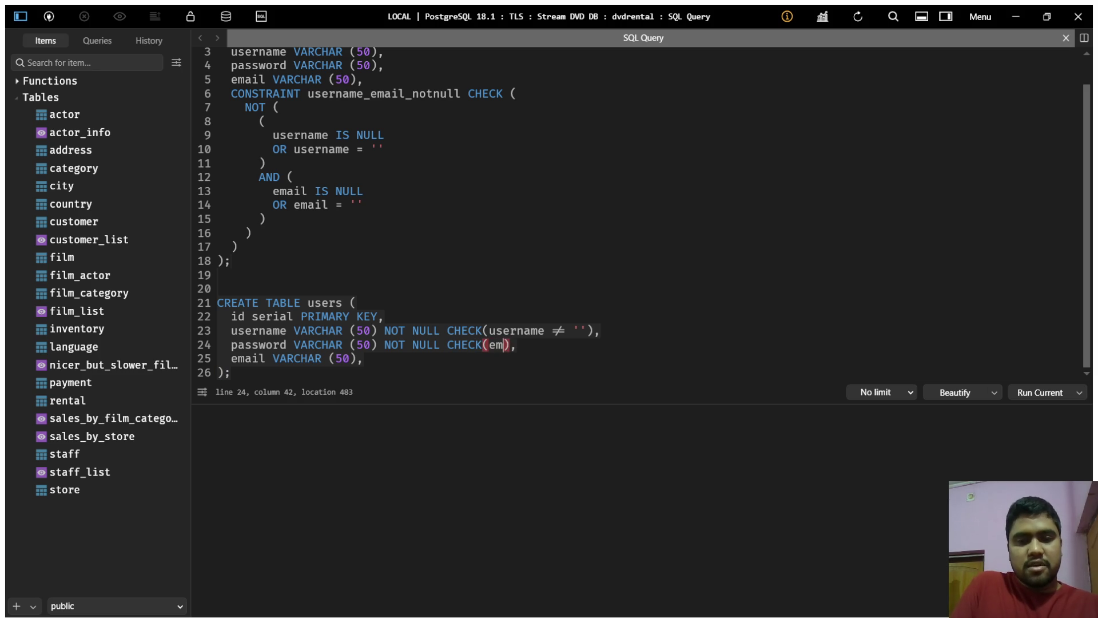
pyautogui.write('=')
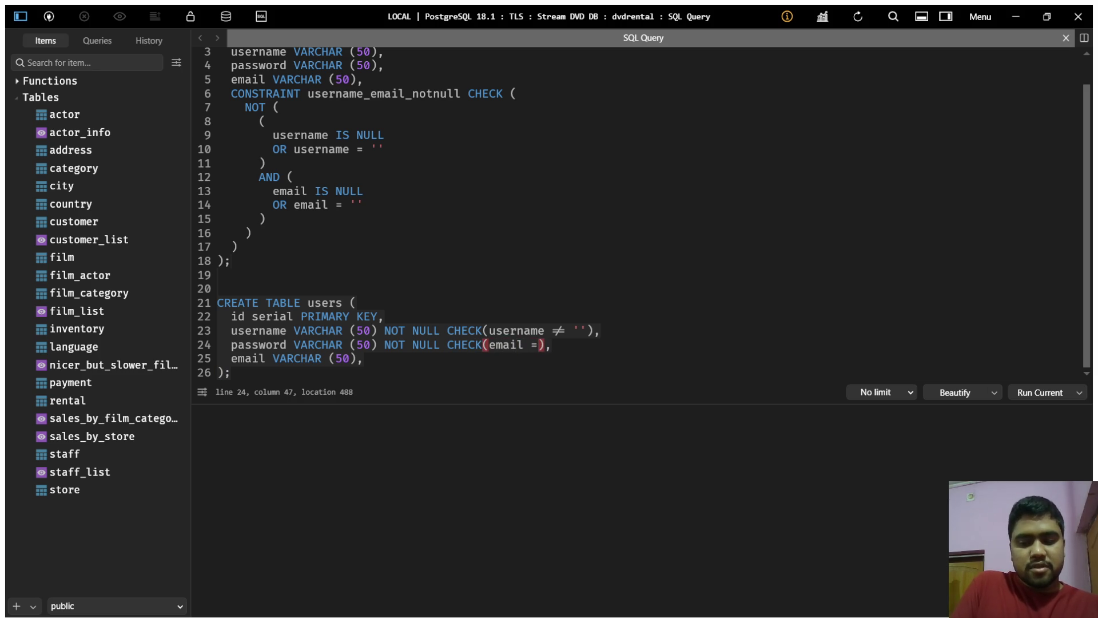
pyautogui.press('BackSpace')
pyautogui.write("!= ''")
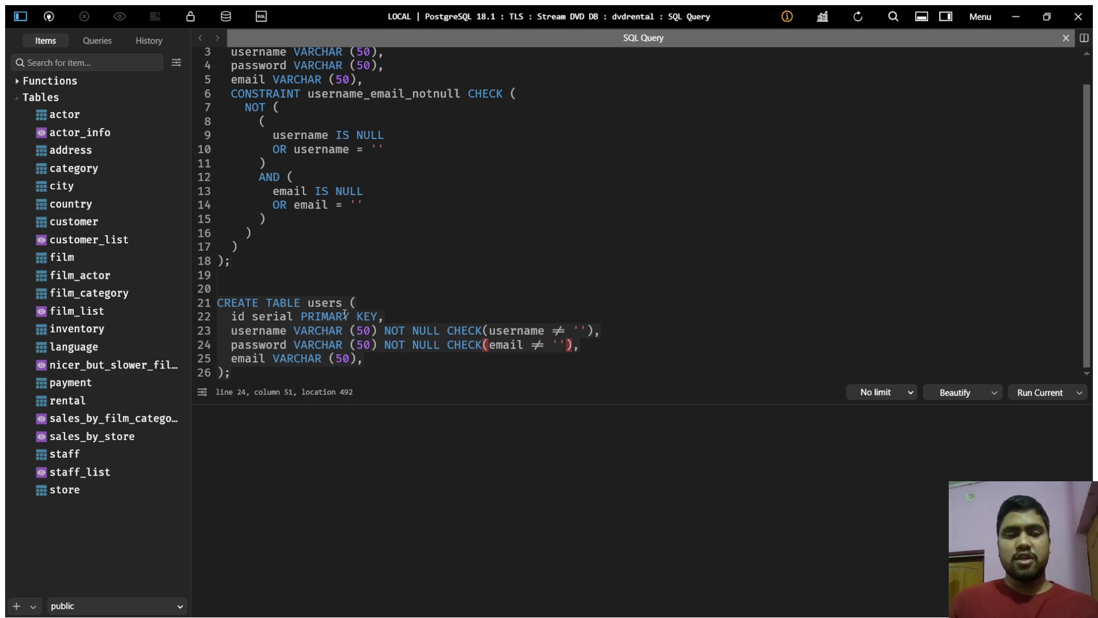
pyautogui.press('Up')
pyautogui.press('Up')
pyautogui.press('Up')
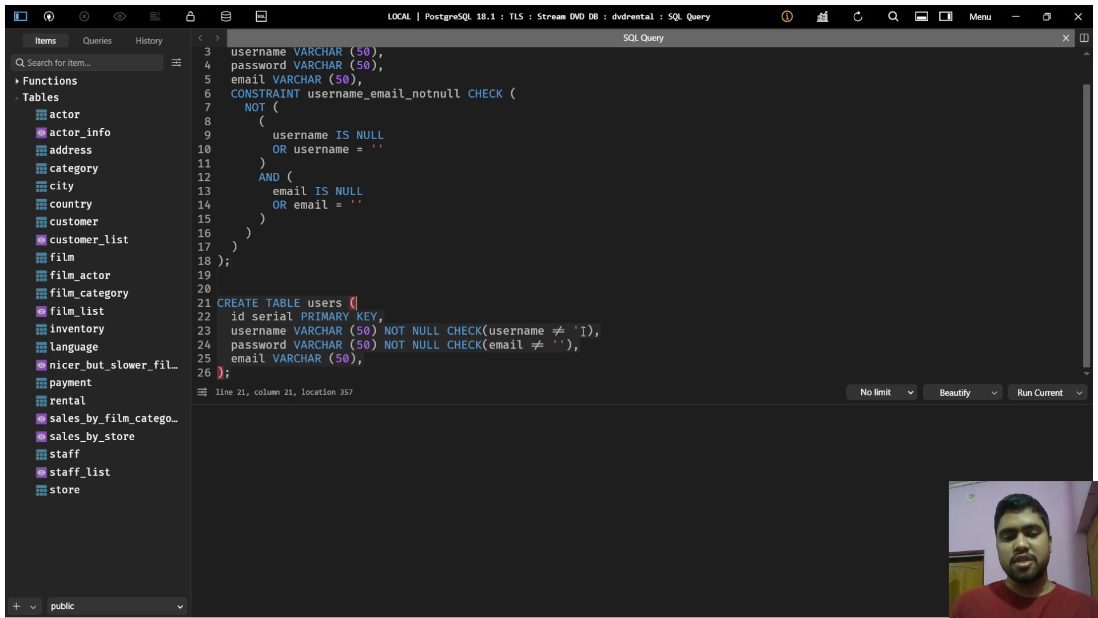
# - Move the NOT NULL CHECK(email != '') clause from the password column to the email column
pyautogui.moveTo(384, 345); pyautogui.dragTo(573, 348)
pyautogui.hotkey('ctrl', 'c')
pyautogui.press('BackSpace')
pyautogui.press('BackSpace')
pyautogui.press('Down')
pyautogui.press('Left')
pyautogui.hotkey('ctrl', 'v')
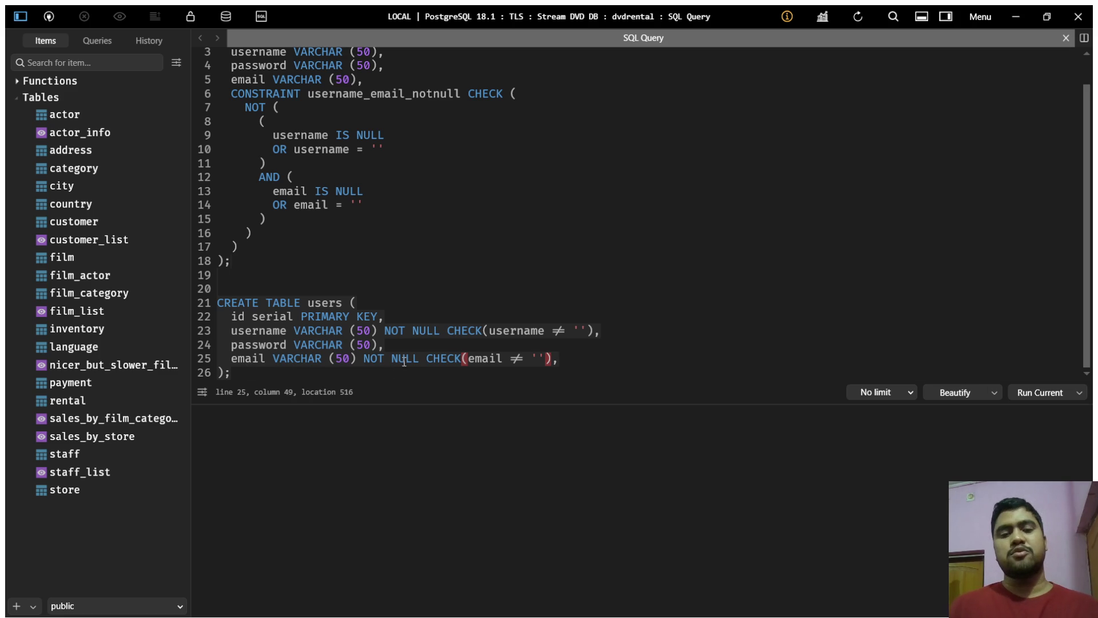
pyautogui.click(565, 360)
pyautogui.click(256, 372)
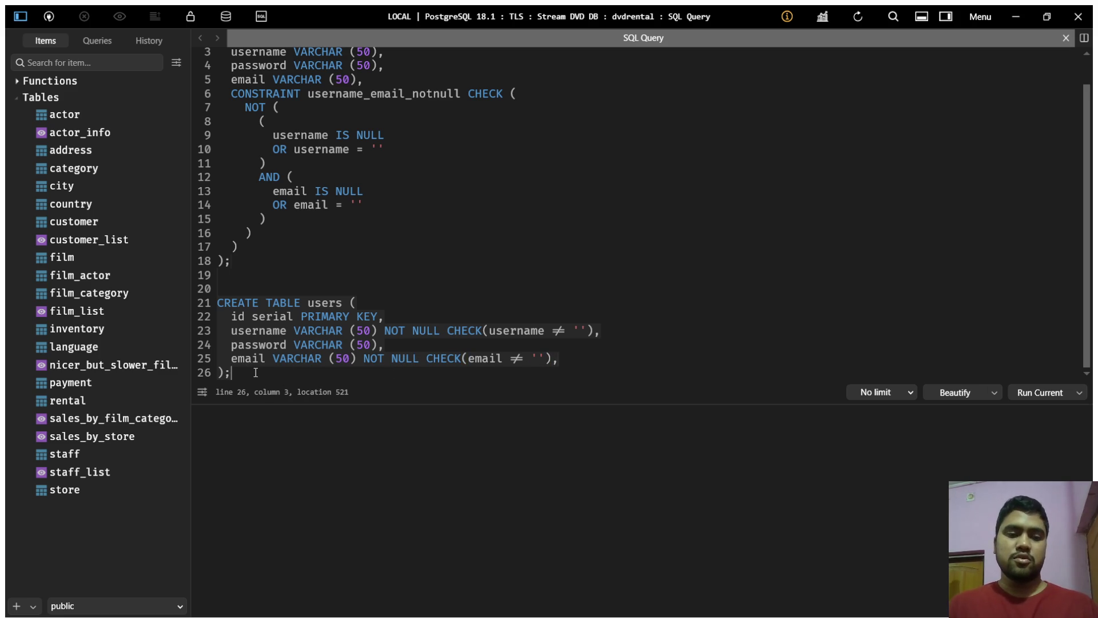
# - Enlarge the query editor and highlight the original statement's CONSTRAINT clause for comparison
pyautogui.moveTo(386, 401); pyautogui.dragTo(387, 476)
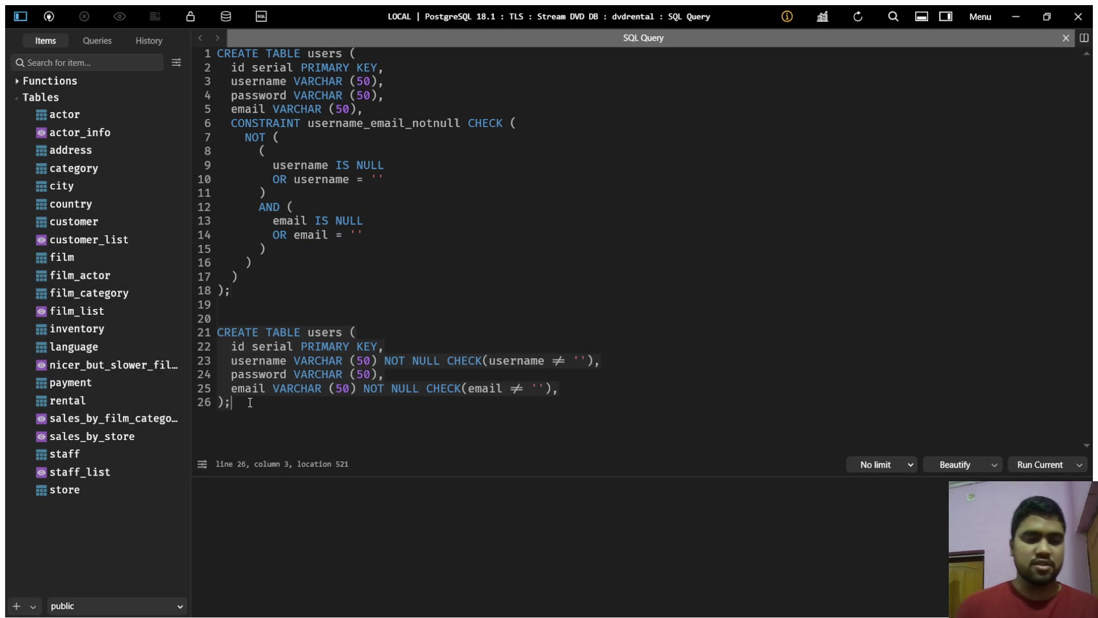
pyautogui.moveTo(250, 402); pyautogui.dragTo(219, 335)
pyautogui.click(220, 338)
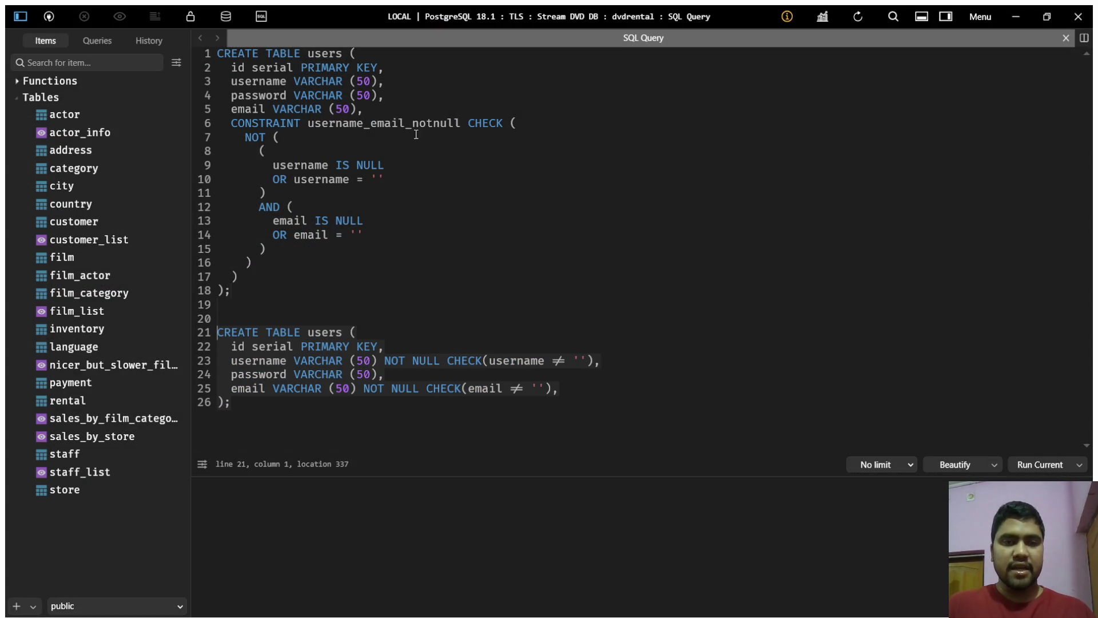
pyautogui.moveTo(232, 123); pyautogui.dragTo(428, 124)
# - Name the username check on line 23 CONSTRAINT no_empty_string_username
pyautogui.click(446, 360)
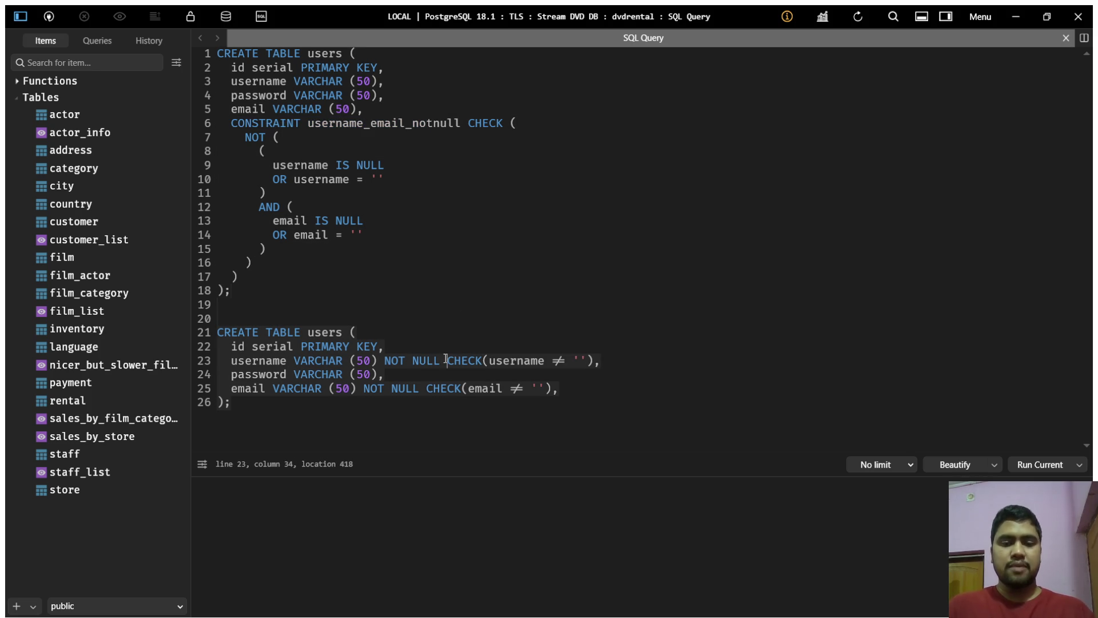
pyautogui.write('con')
pyautogui.press('Left')
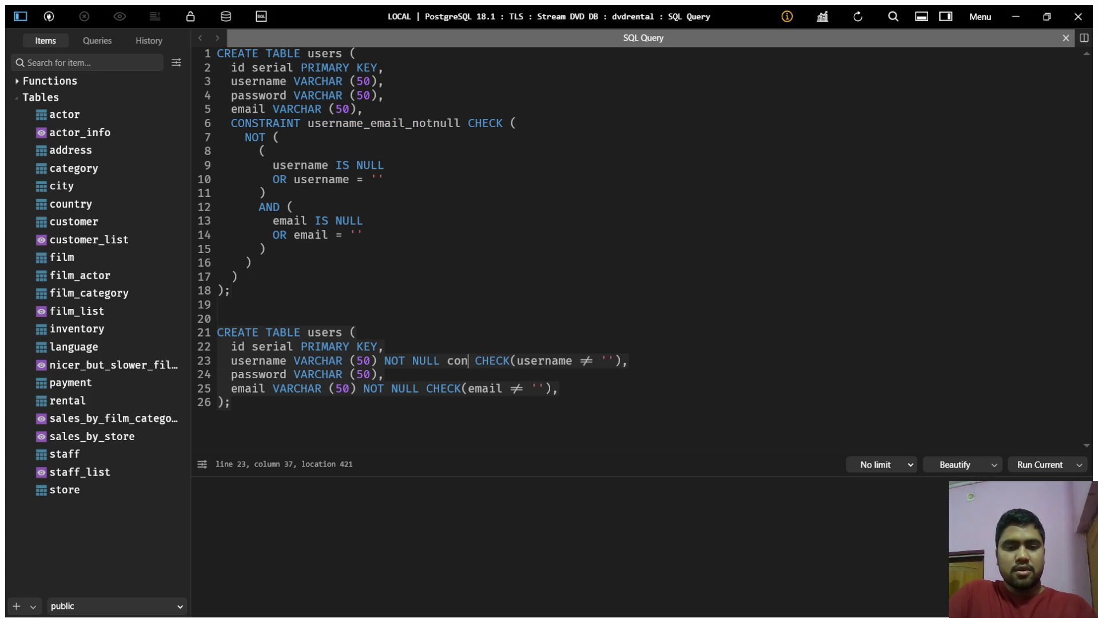
pyautogui.write('st')
pyautogui.press('Return')
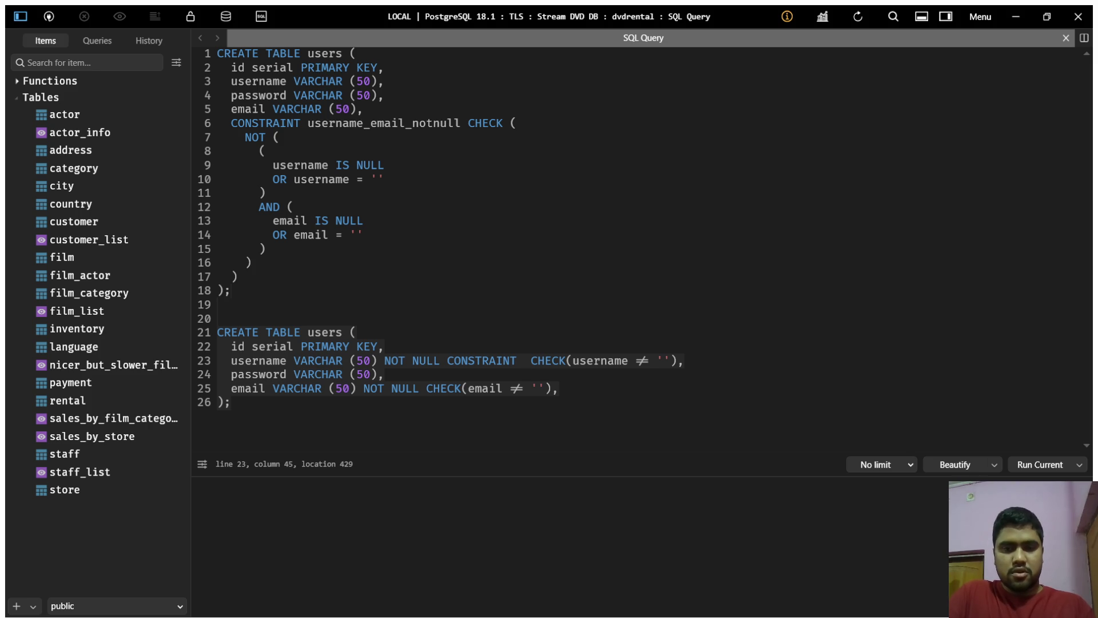
pyautogui.write('no')
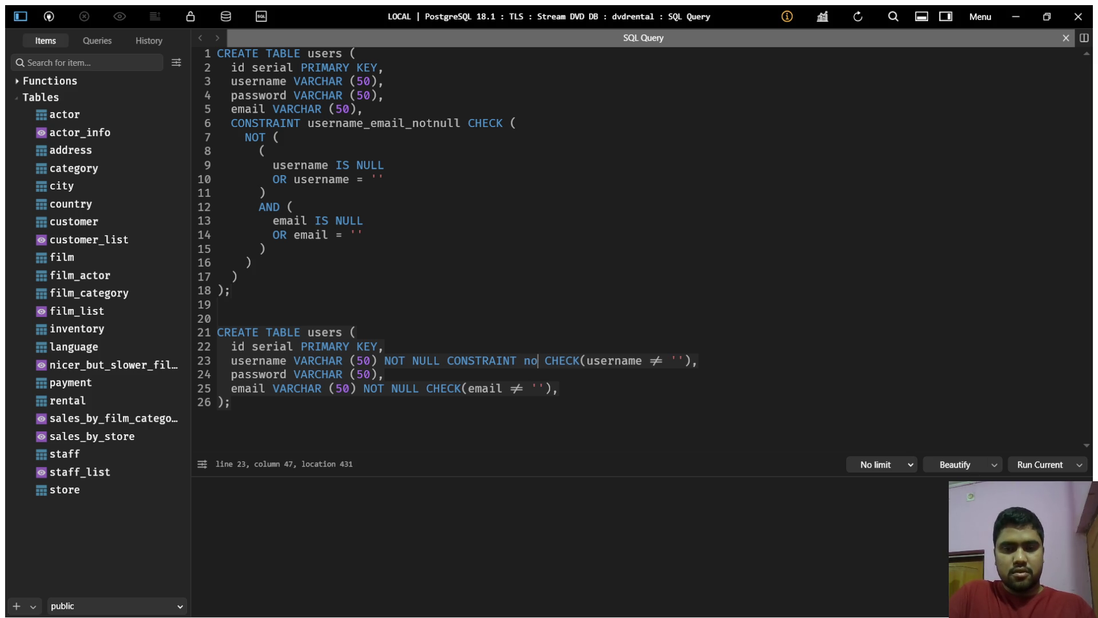
pyautogui.write('_')
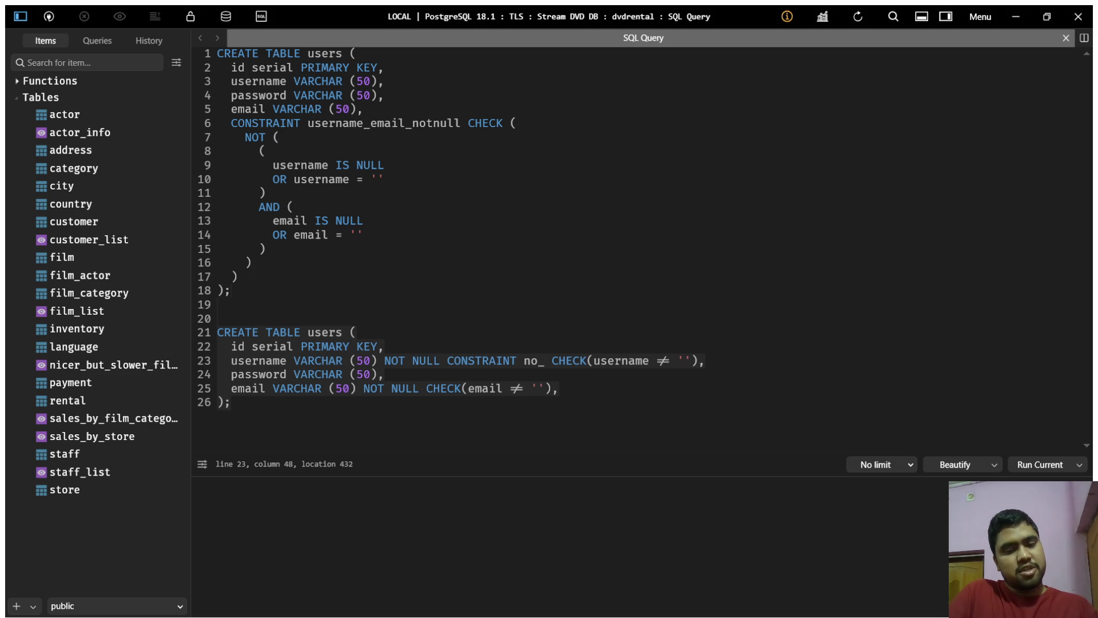
pyautogui.write('em')
pyautogui.write('pty_string')
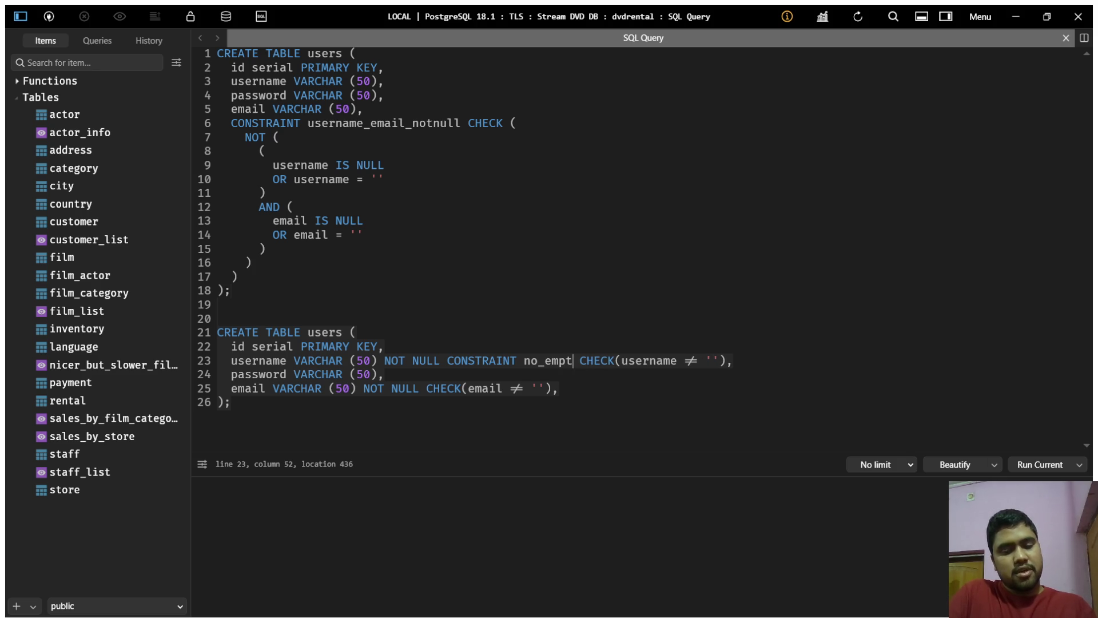
pyautogui.write('_username')
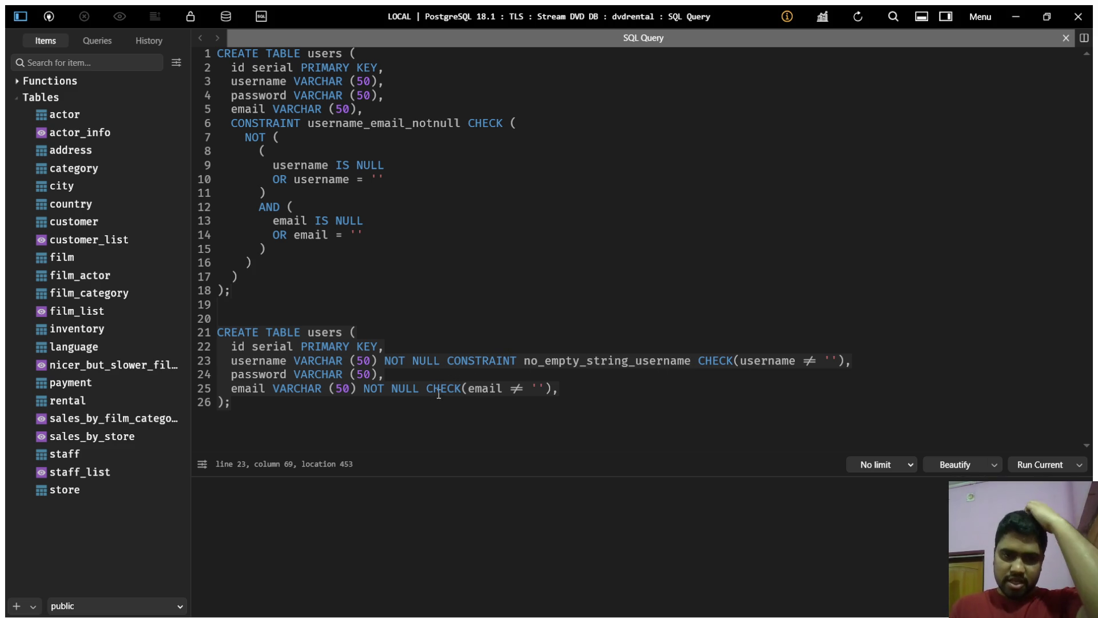
# - Copy that constraint clause before the email check and rename it no_empty_string_email
pyautogui.moveTo(692, 363); pyautogui.dragTo(450, 361)
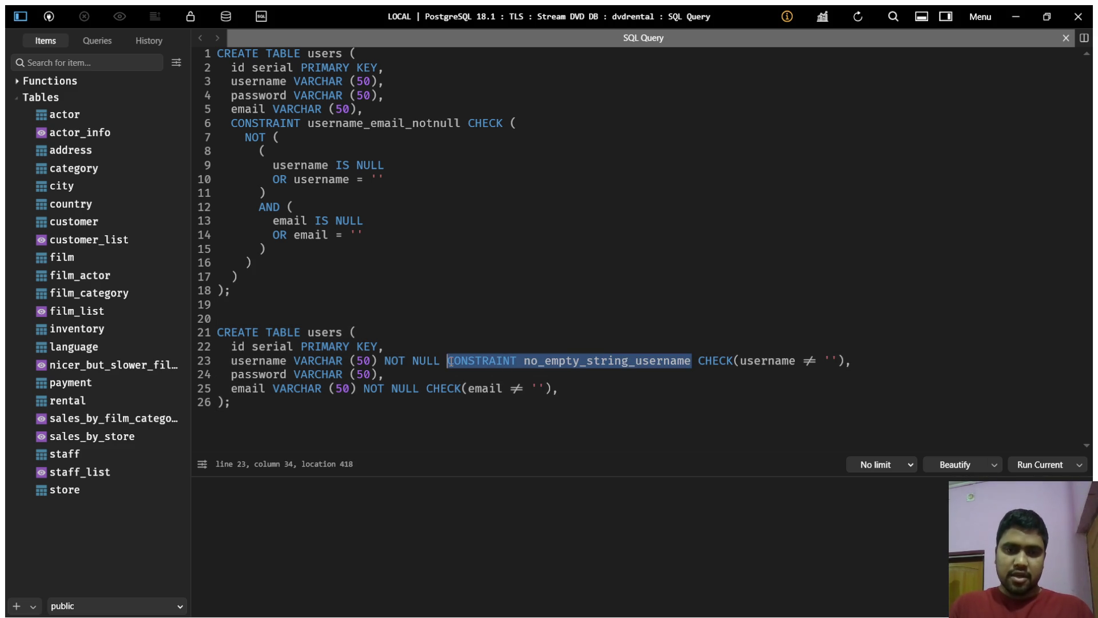
pyautogui.click(427, 389)
pyautogui.write('CONSTRAINT no_empty_string_username')
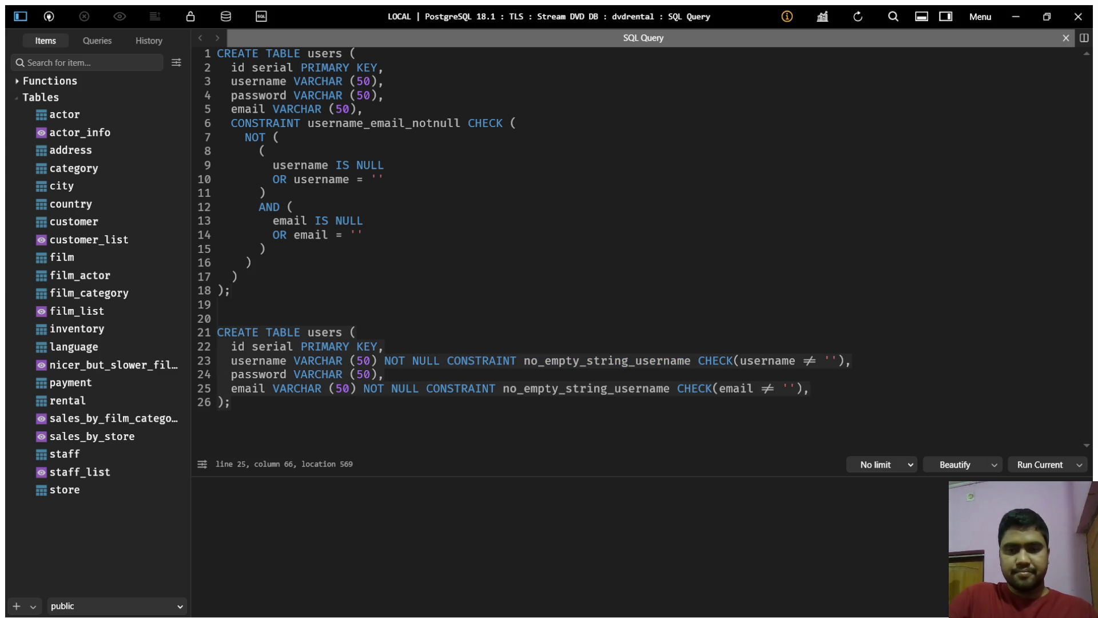
pyautogui.hotkey('ctrl', 'BackSpace')
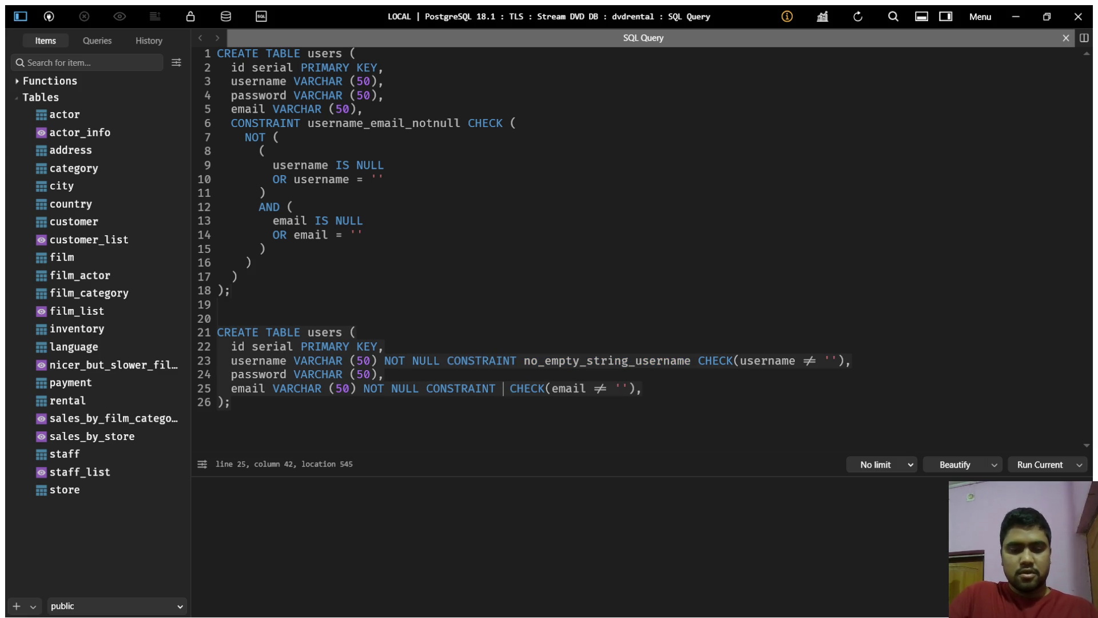
pyautogui.hotkey('ctrl', 'z')
pyautogui.press('BackSpace')
pyautogui.press('BackSpace')
pyautogui.press('BackSpace')
pyautogui.press('BackSpace')
pyautogui.write('email')
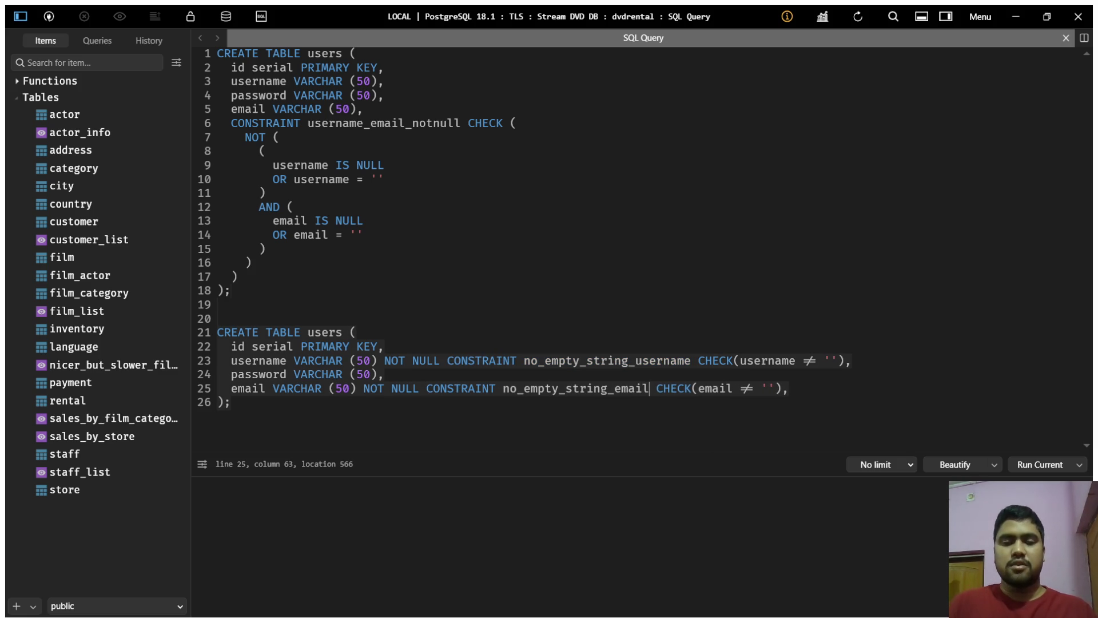
pyautogui.click(655, 381)
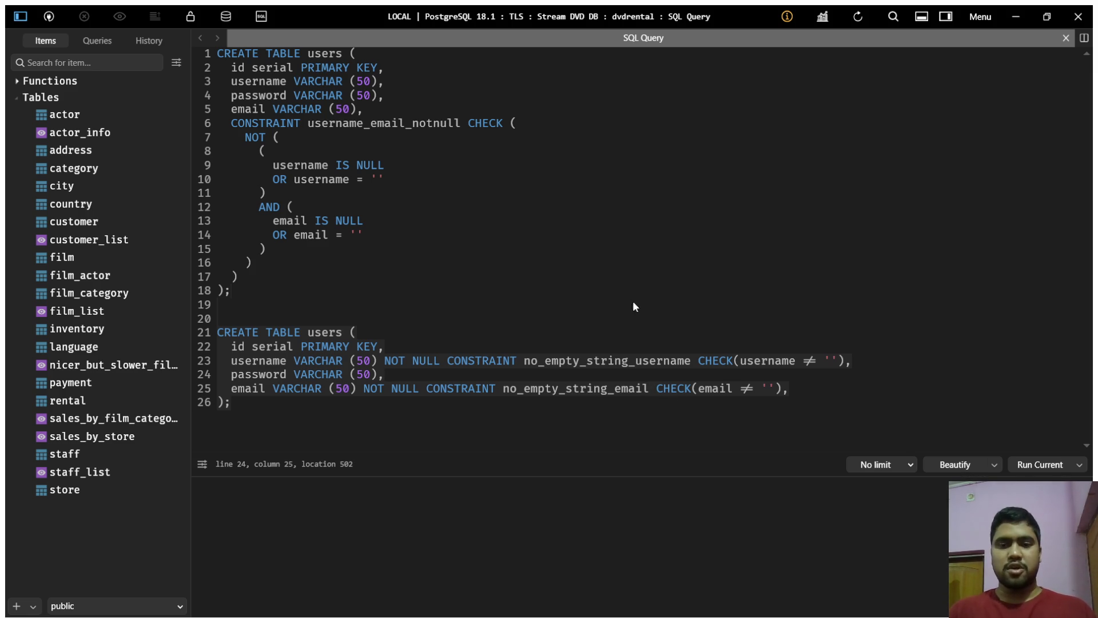
pyautogui.hotkey('alt', 'Tab')
# - Scroll the NOT NULL page to the production_orders ALTER COLUMN … SET NOT NULL examples
pyautogui.scroll(-5, 533, 268)
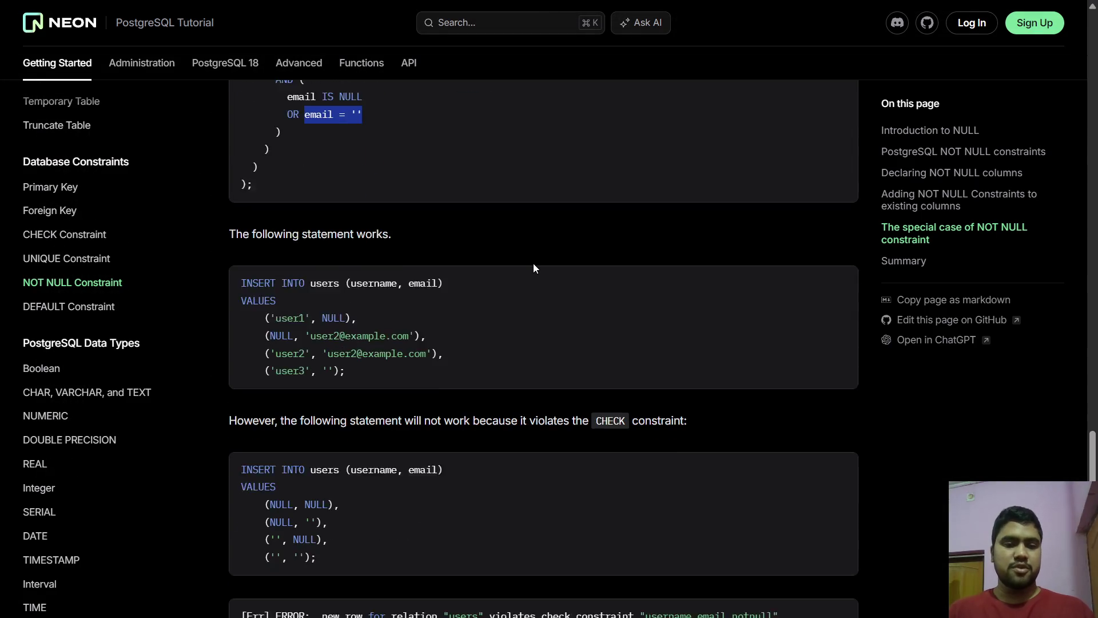
pyautogui.scroll(-1, 533, 268)
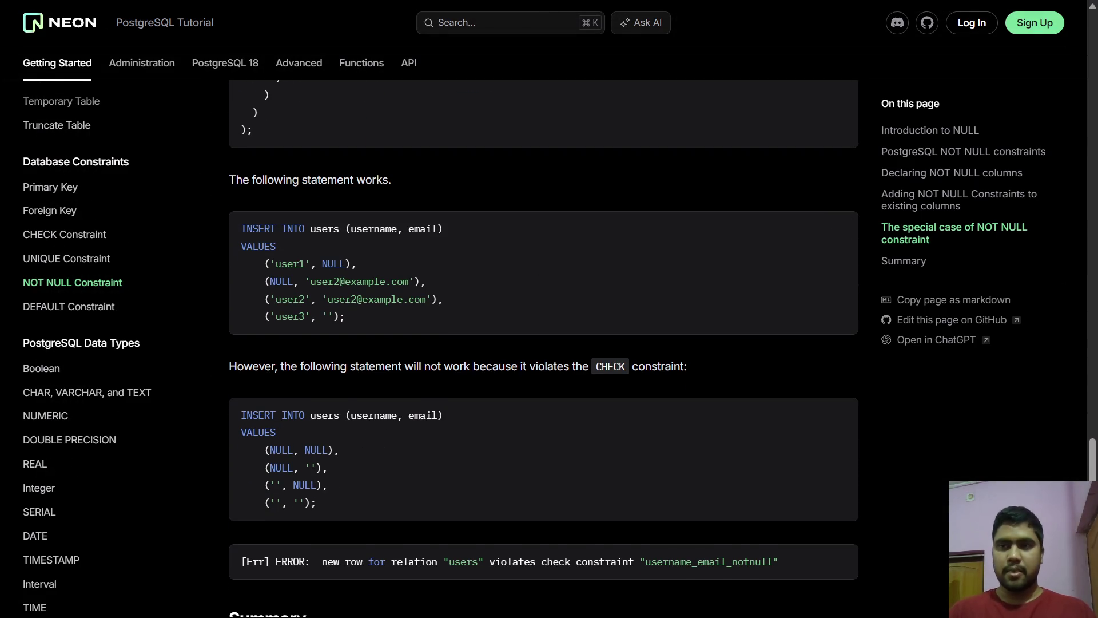
pyautogui.hotkey('alt', 'Tab')
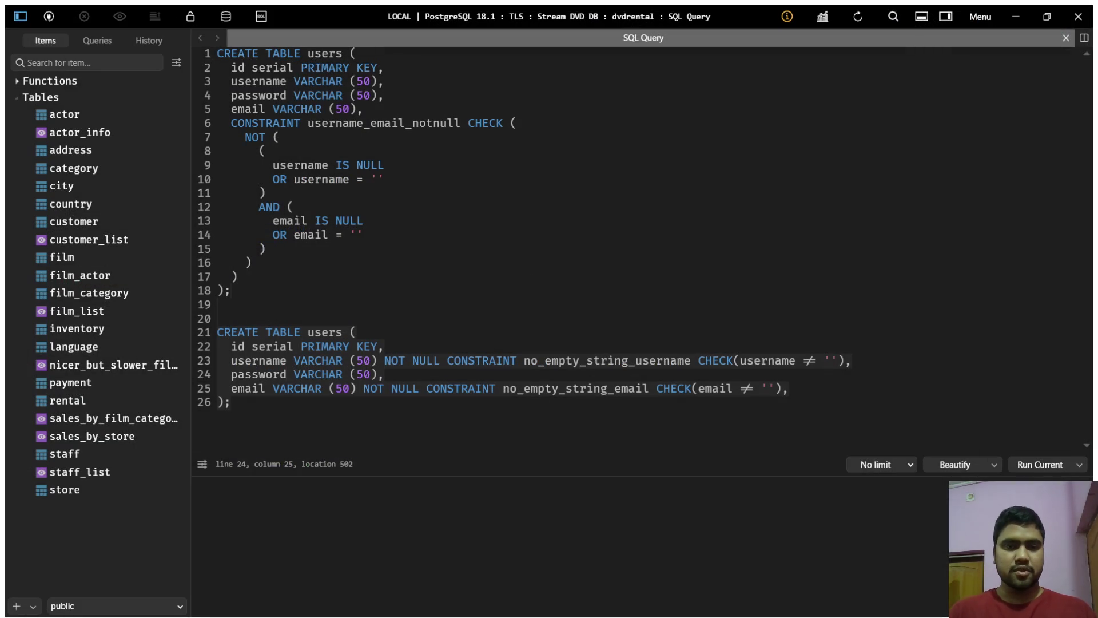
pyautogui.hotkey('alt', 'Tab')
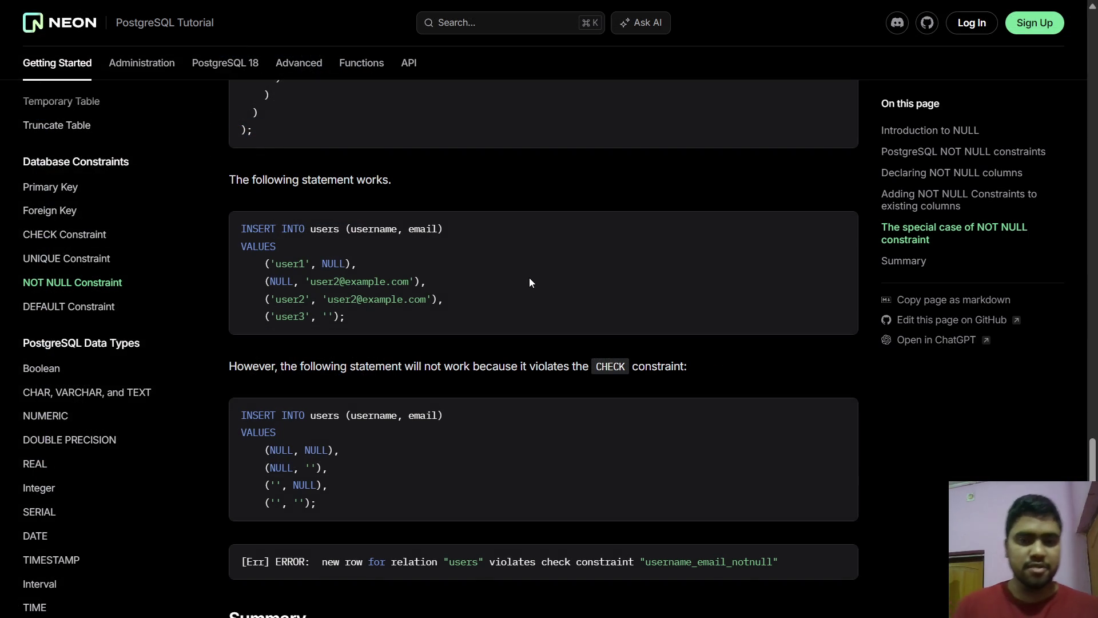
pyautogui.scroll(4, 478, 221)
pyautogui.scroll(-4, 478, 220)
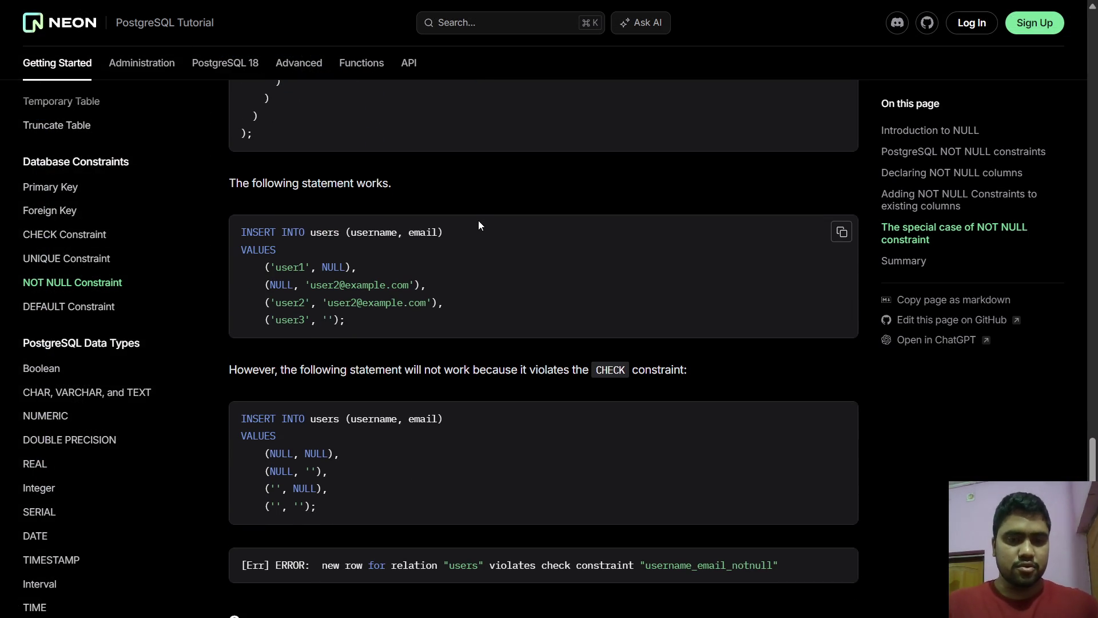
pyautogui.scroll(-1, 489, 302)
pyautogui.scroll(-2, 447, 367)
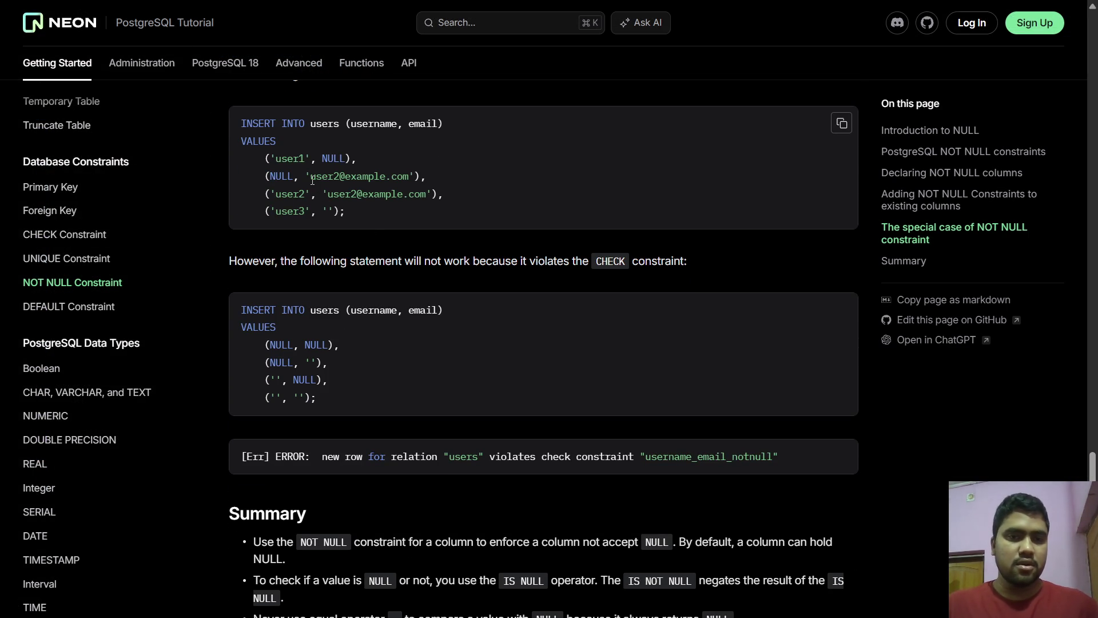
pyautogui.scroll(-3, 361, 211)
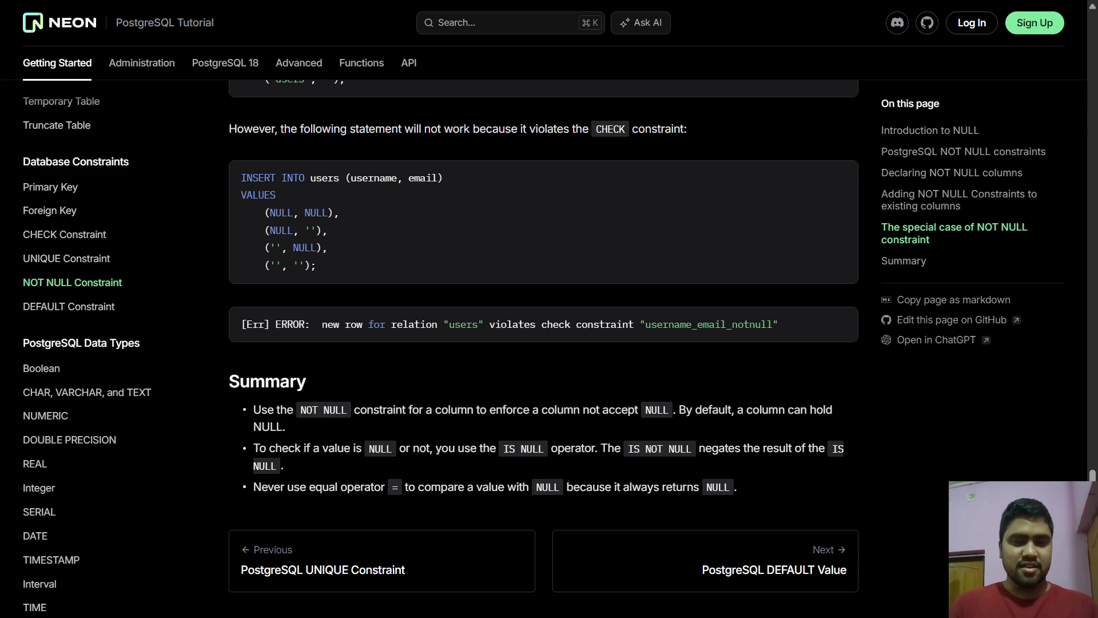
pyautogui.scroll(-2, 514, 240)
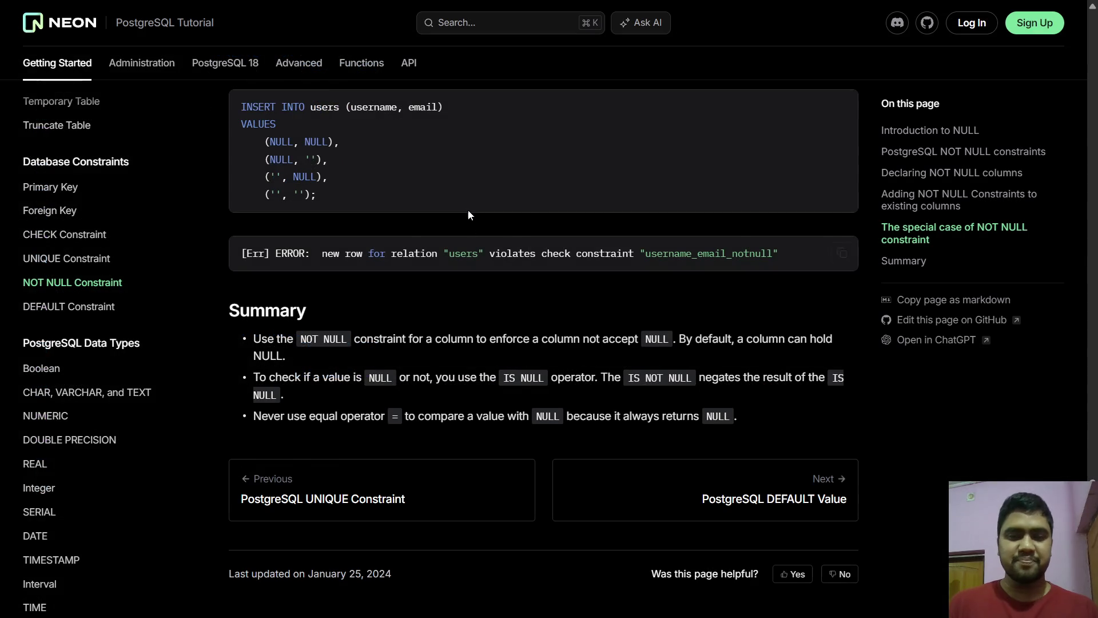
pyautogui.scroll(-1, 468, 209)
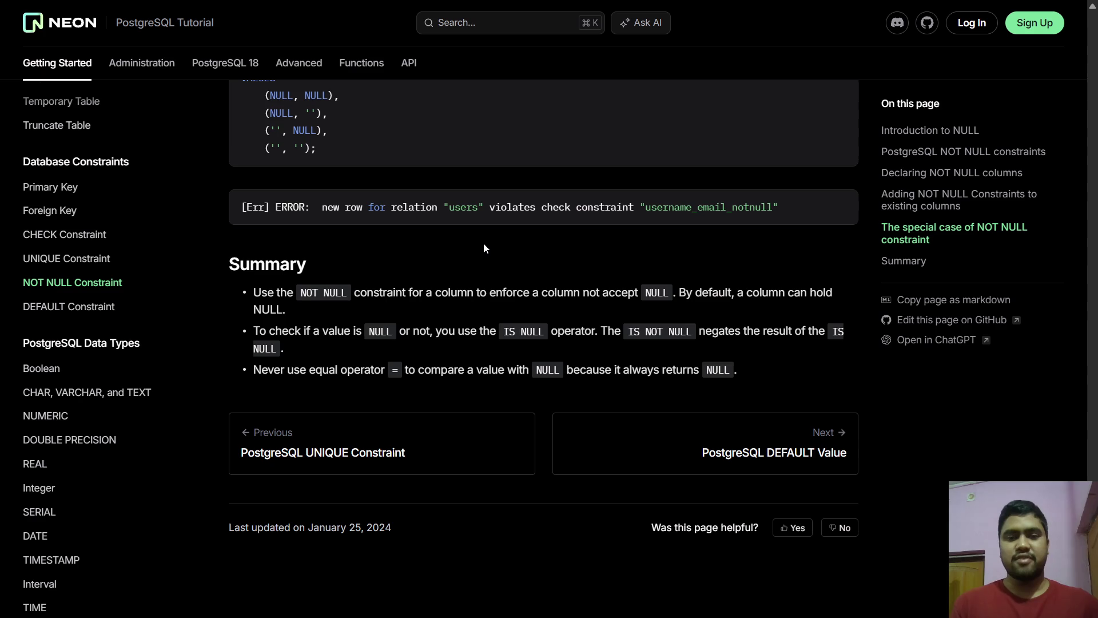
pyautogui.scroll(10, 483, 247)
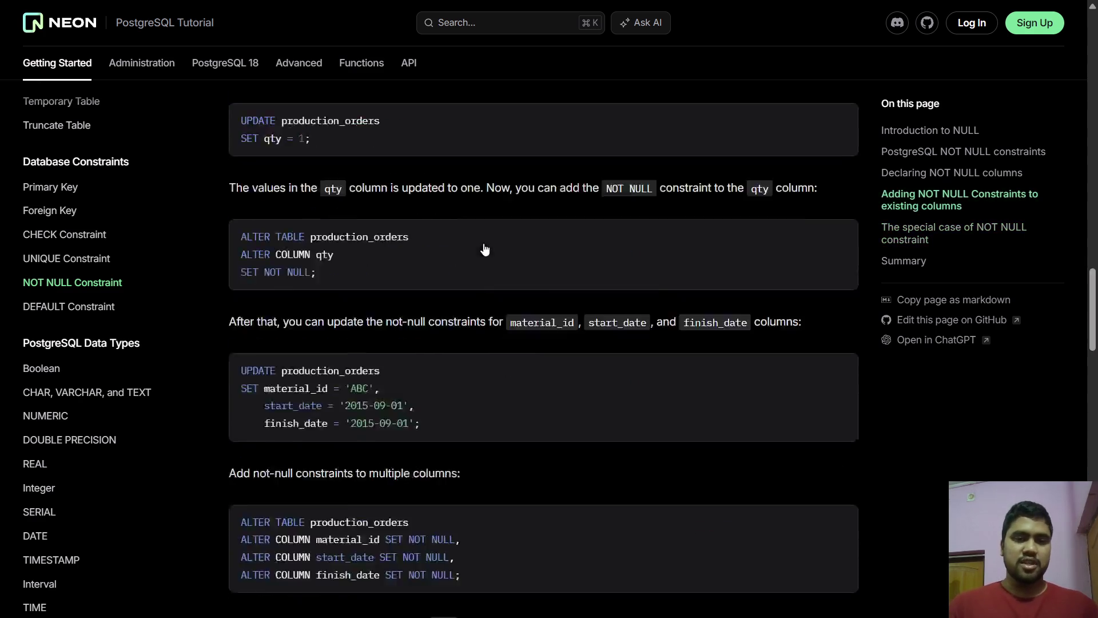
# - Scroll to the top of the NOT NULL page and open DEFAULT Constraint from the sidebar
pyautogui.scroll(15, 484, 250)
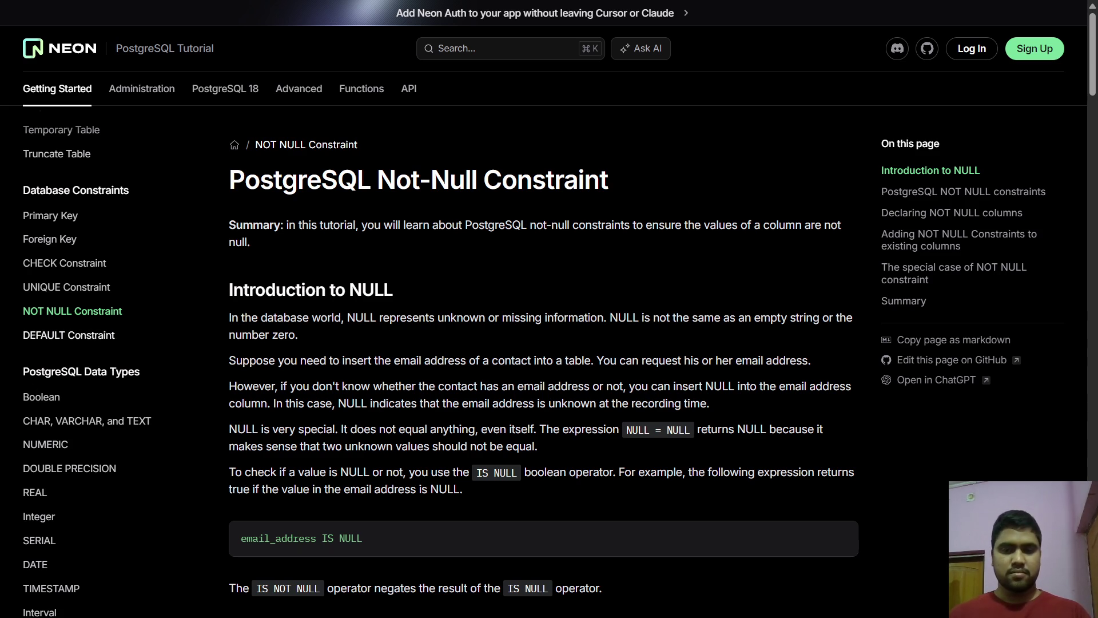
pyautogui.click(59, 335)
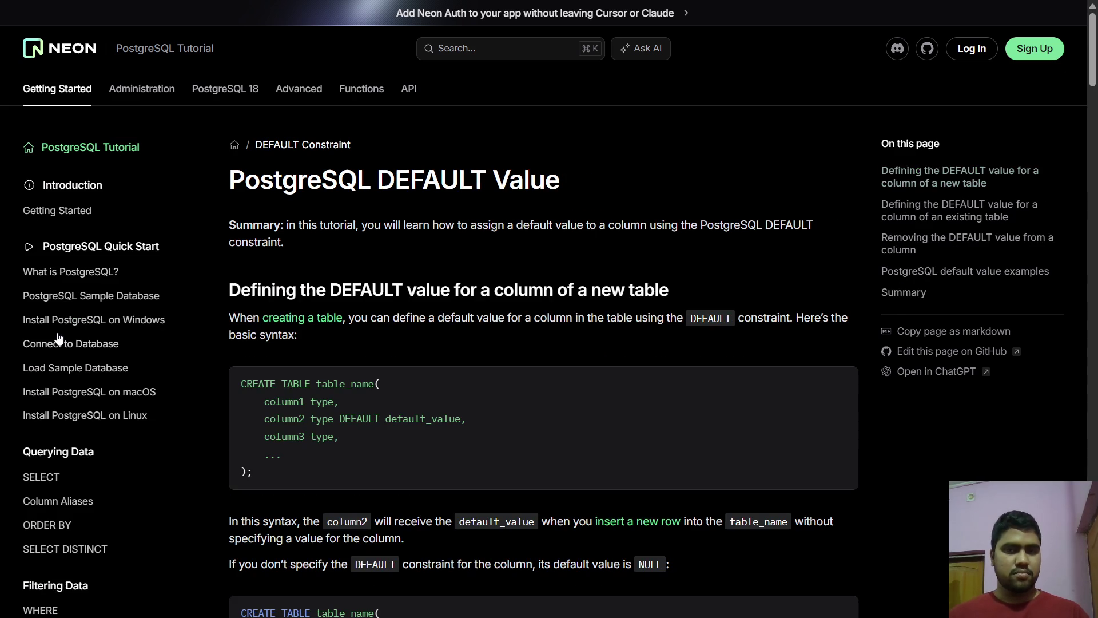
pyautogui.scroll(-20, 59, 338)
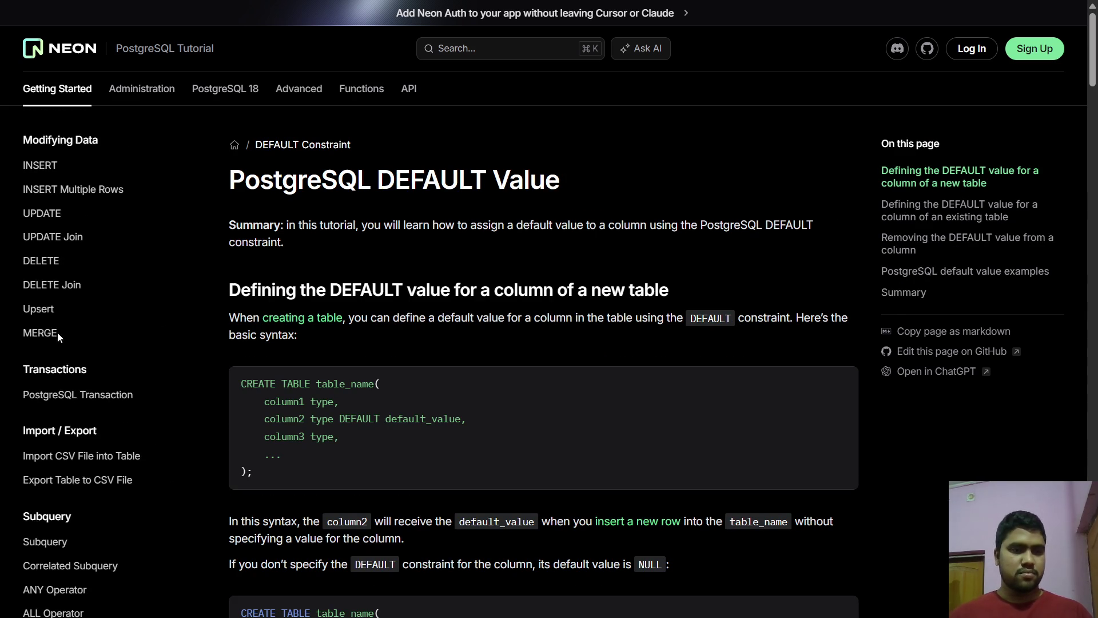
pyautogui.scroll(-6, 59, 337)
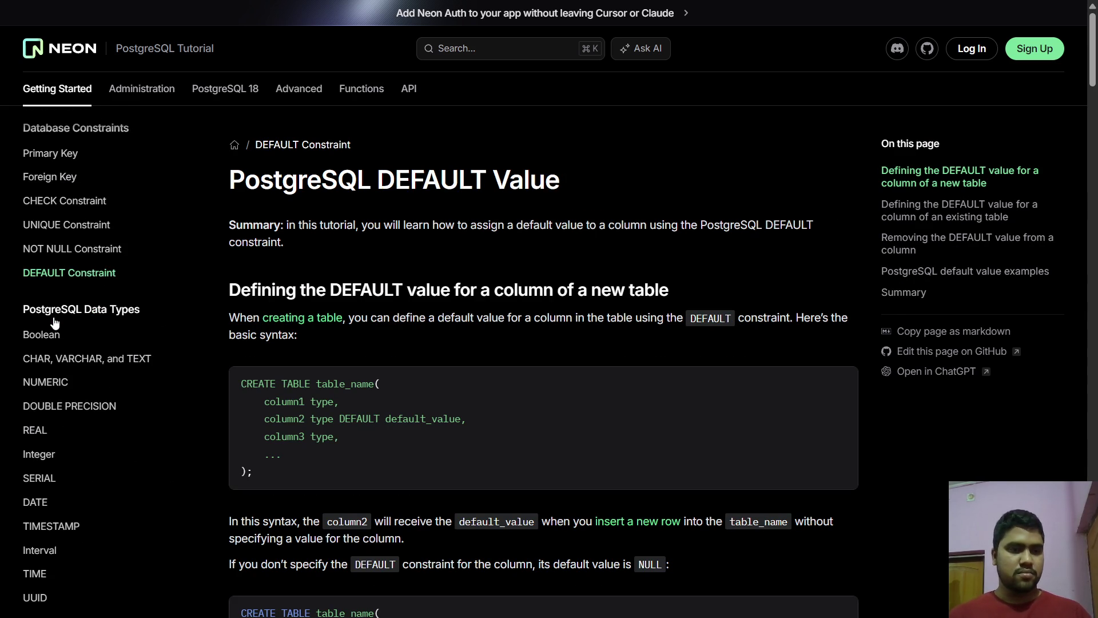
pyautogui.scroll(1, 55, 321)
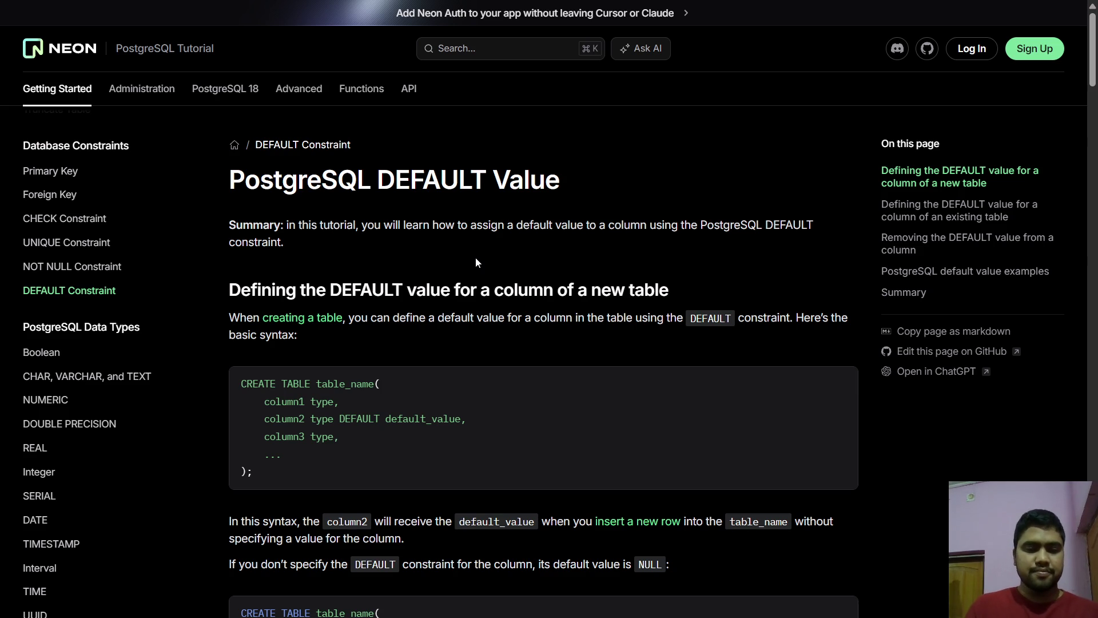
pyautogui.scroll(-2, 475, 261)
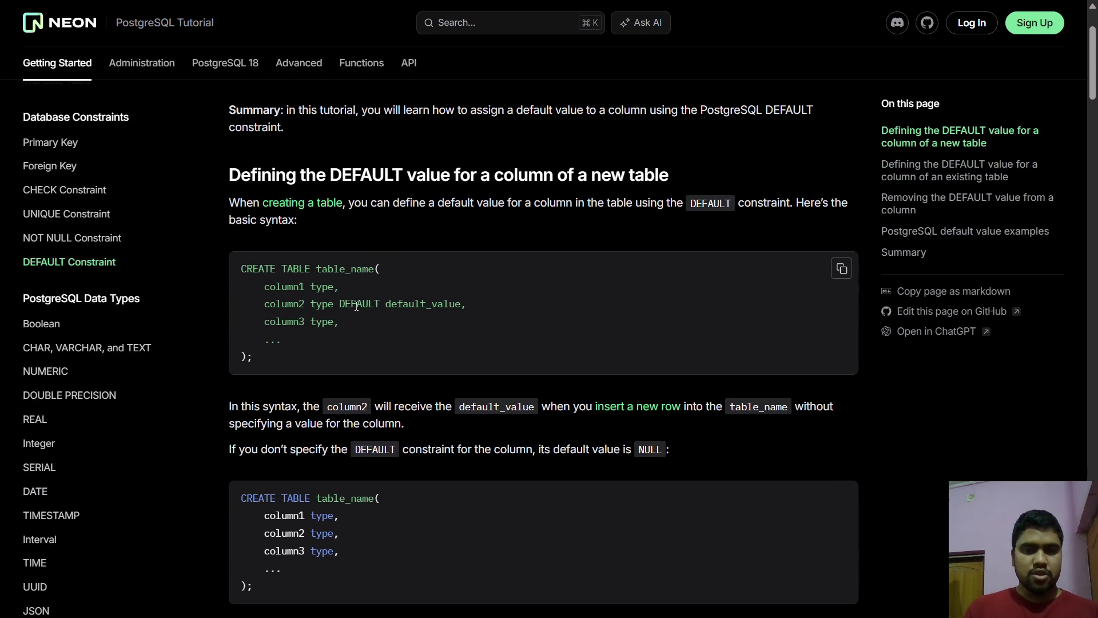
pyautogui.moveTo(250, 358); pyautogui.dragTo(239, 268)
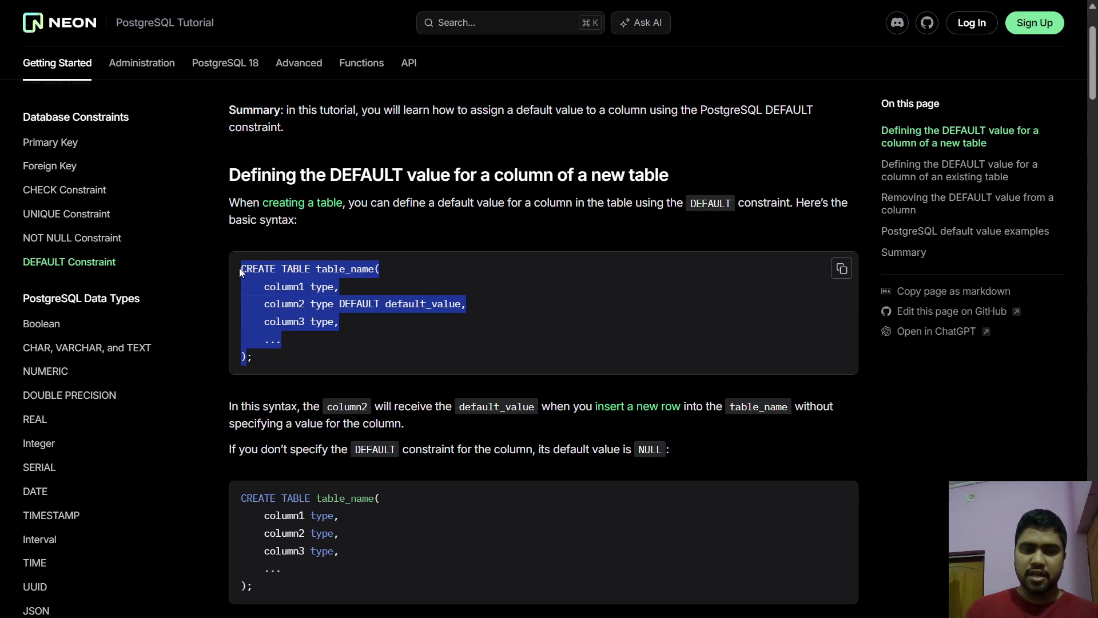
pyautogui.click(239, 267)
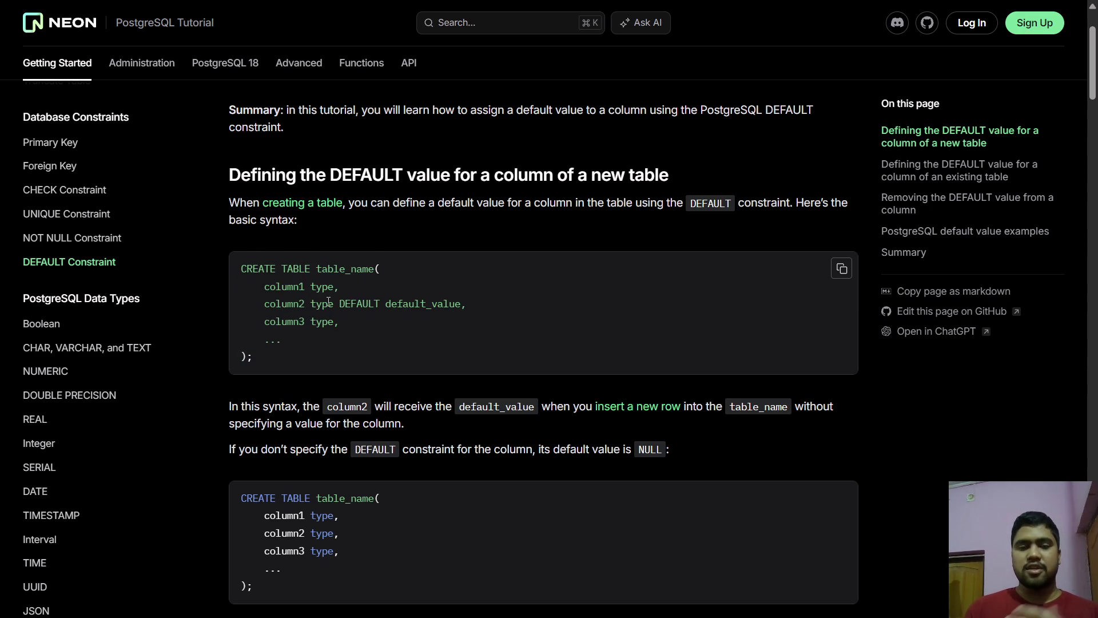
pyautogui.doubleClick(366, 306)
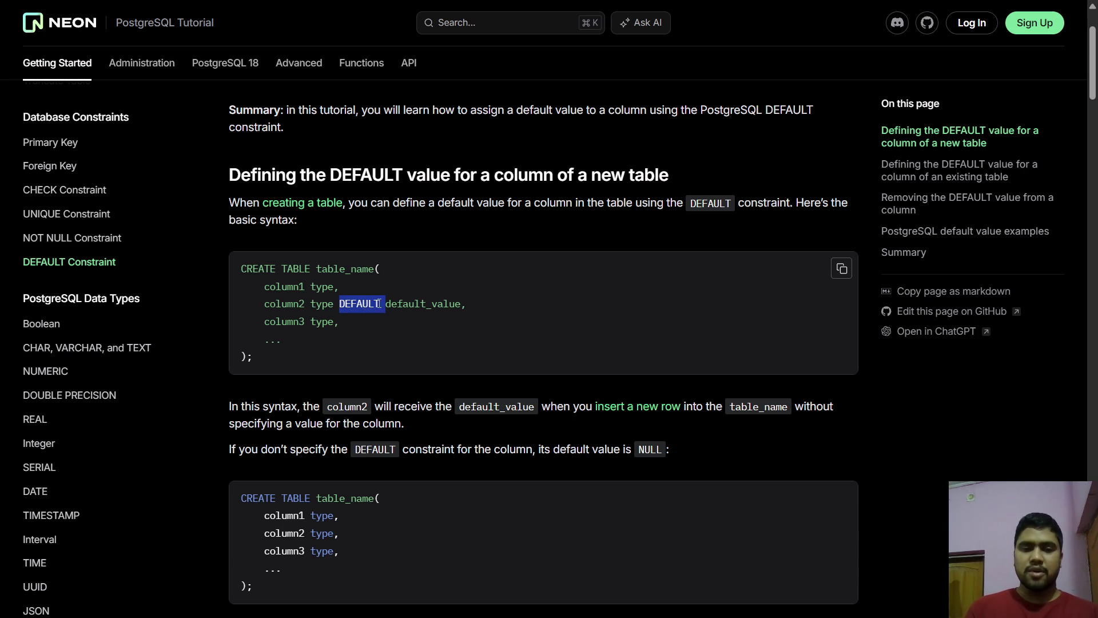
pyautogui.doubleClick(445, 303)
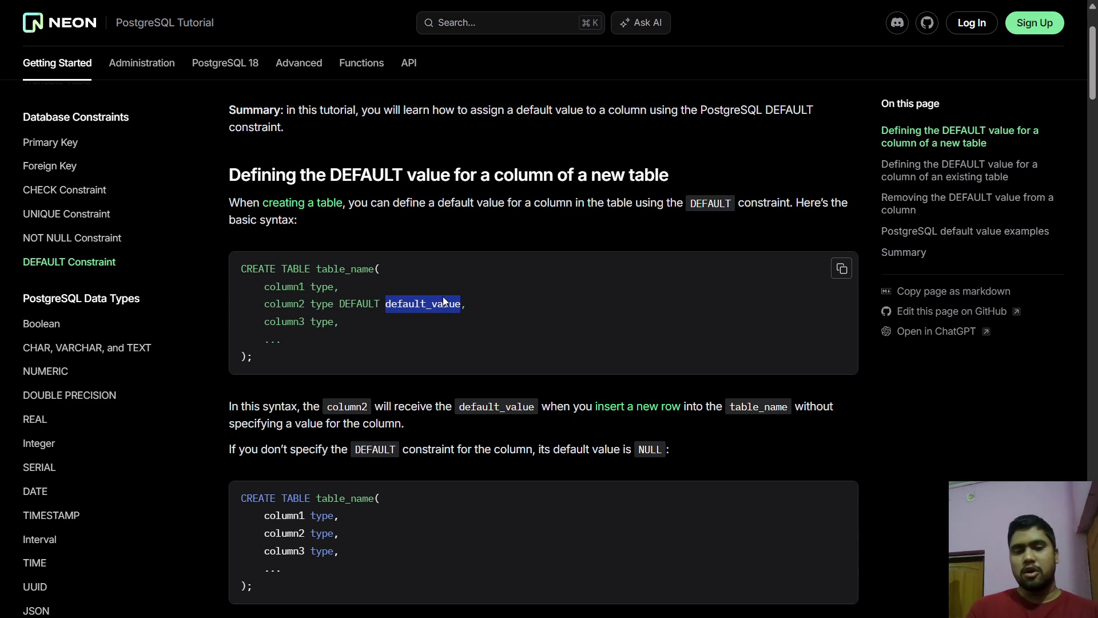
pyautogui.click(378, 342)
pyautogui.scroll(-2, 377, 343)
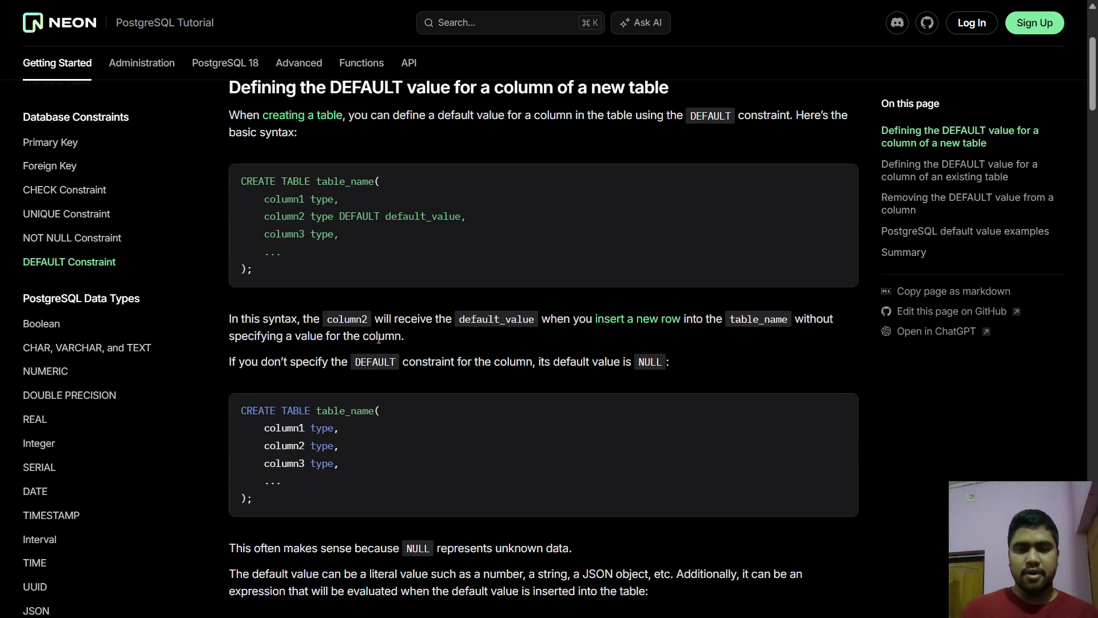
pyautogui.scroll(-2, 378, 338)
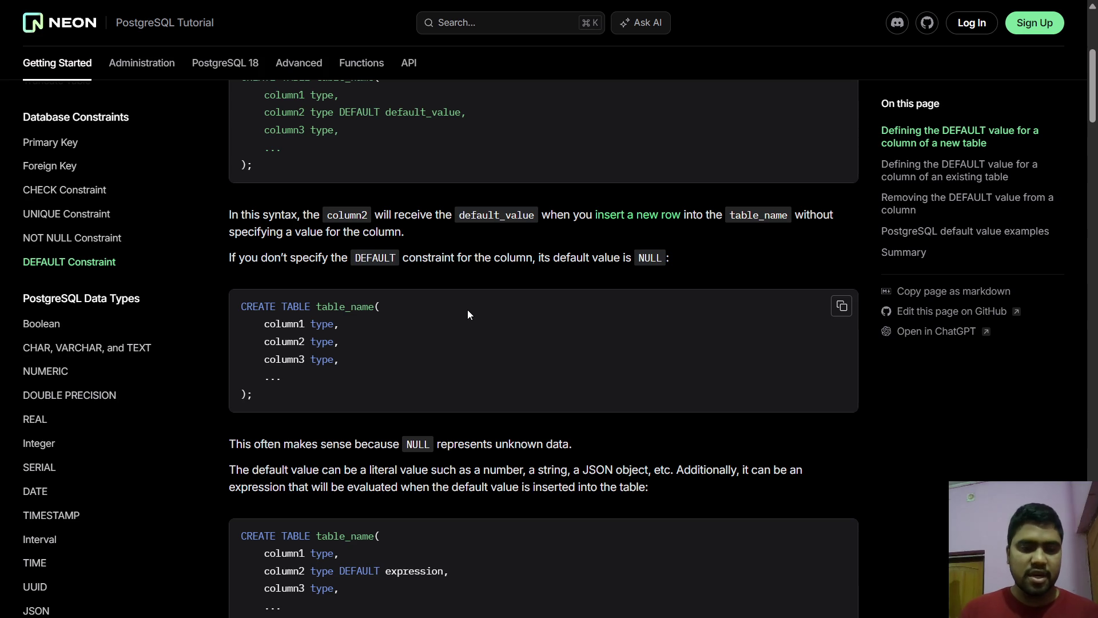
# - Highlight 'type' and 'expression' in the DEFAULT column syntax block
pyautogui.scroll(-2, 468, 310)
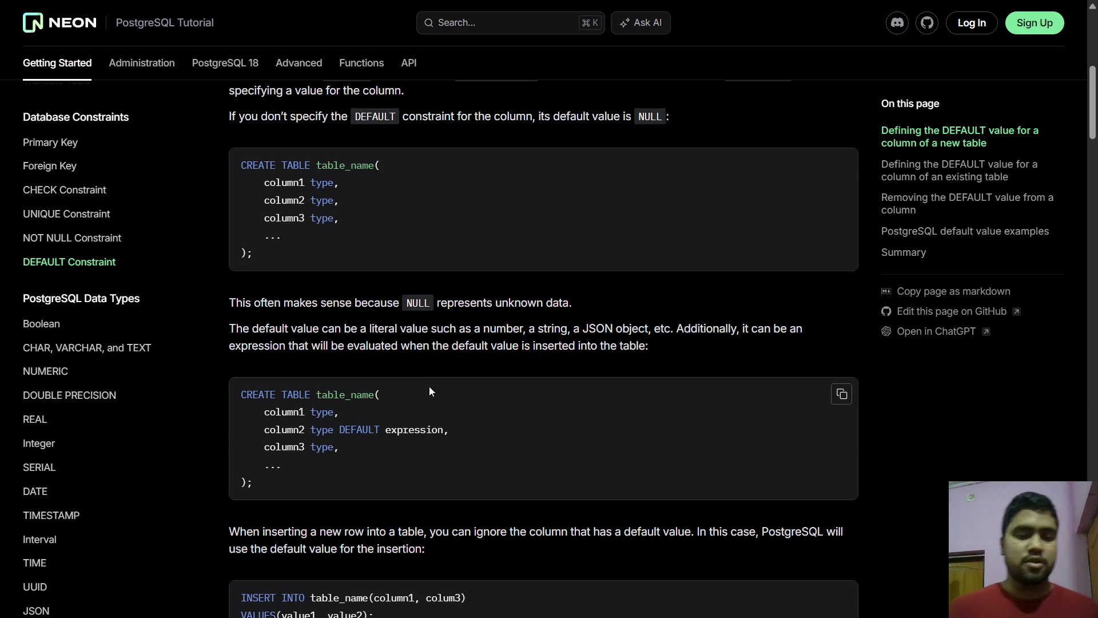
pyautogui.doubleClick(326, 431)
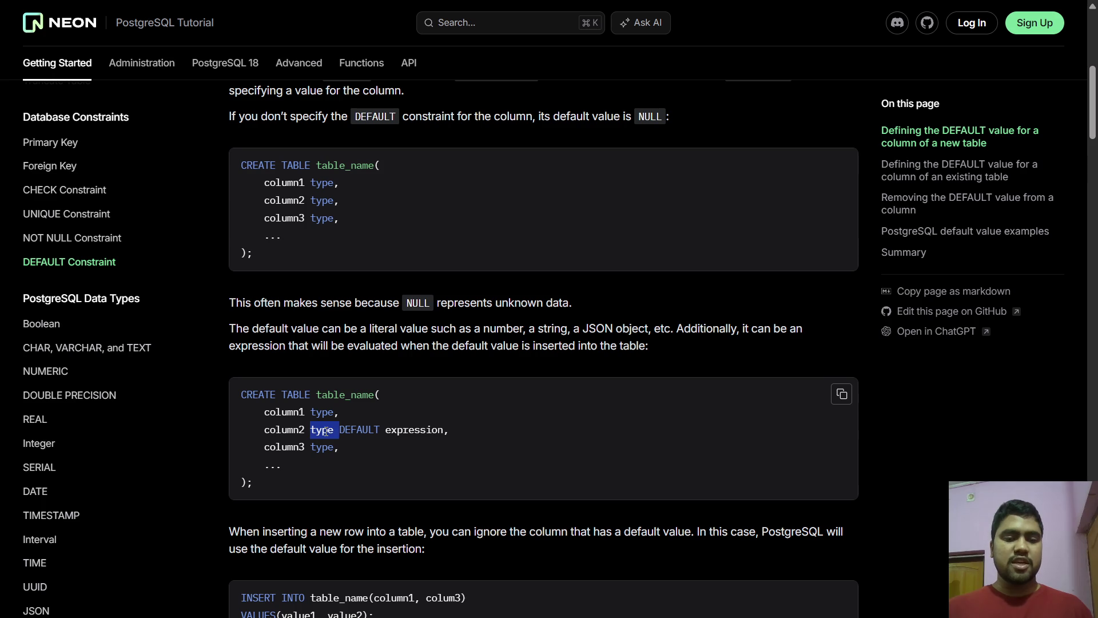
pyautogui.doubleClick(430, 429)
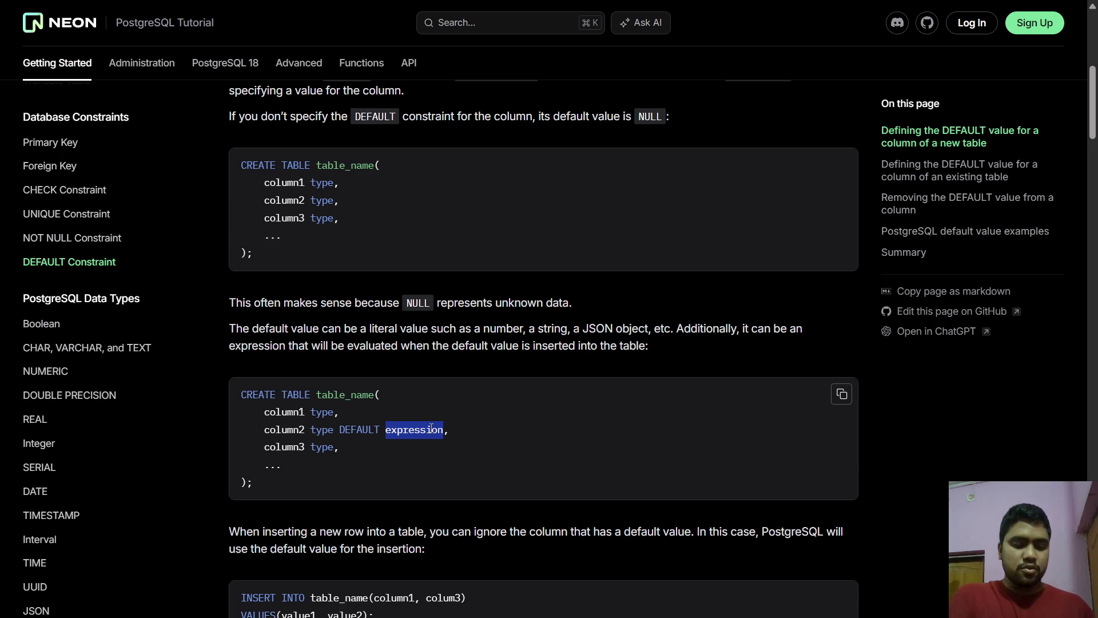
pyautogui.hotkey('alt', 'Tab')
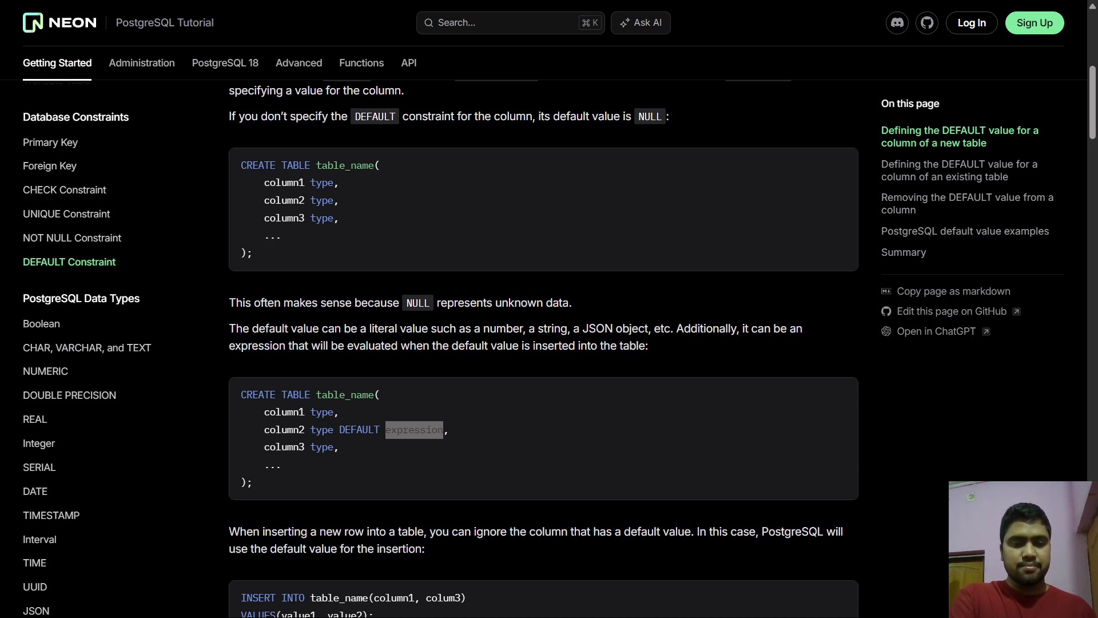
pyautogui.hotkey('alt', 'Tab')
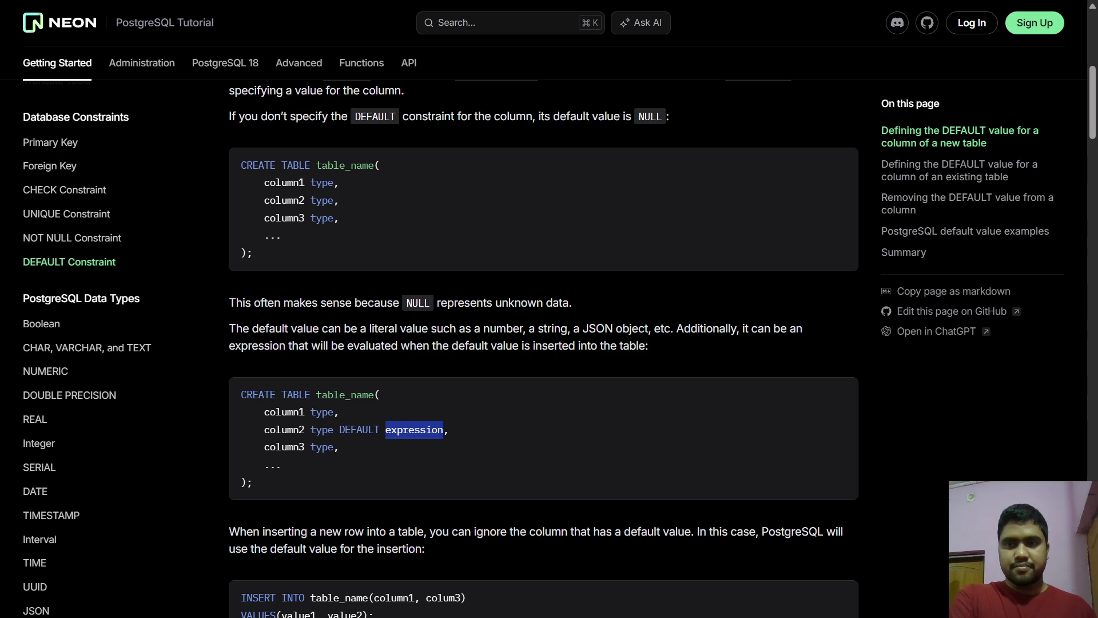
# - Scroll through the INSERT examples to 'Defining the DEFAULT value for a column of an existing table'
pyautogui.scroll(-3, 476, 394)
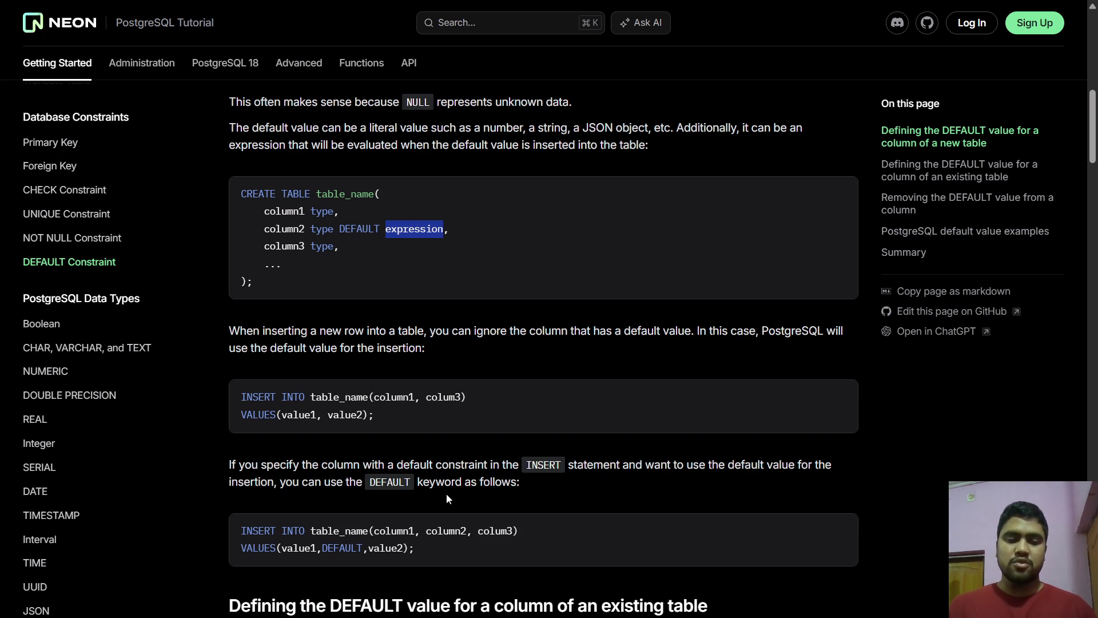
pyautogui.scroll(-2, 473, 487)
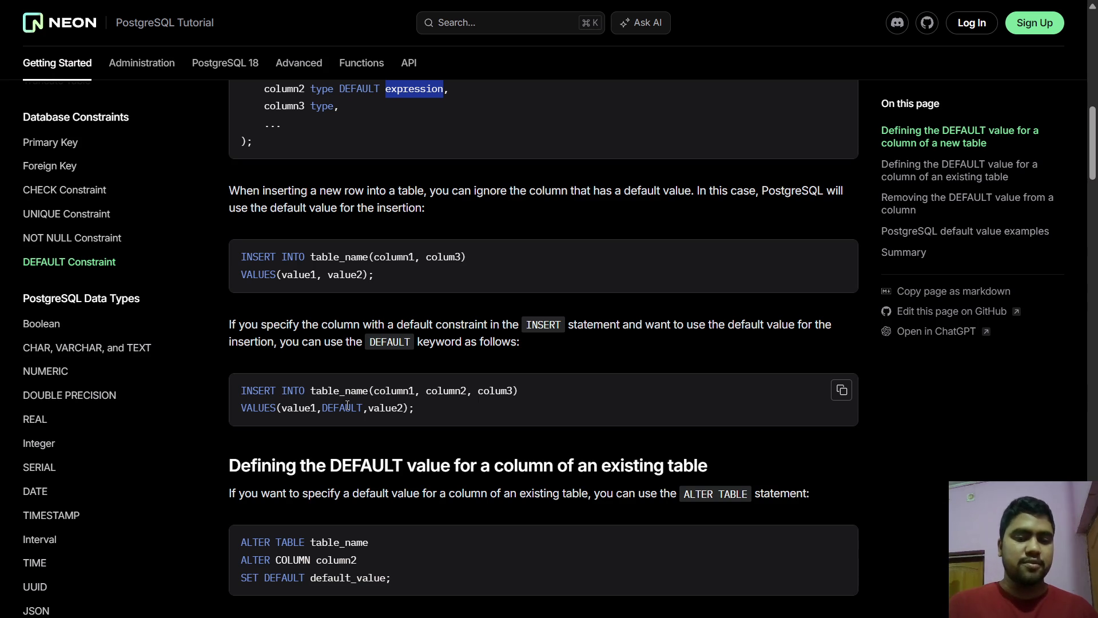
pyautogui.scroll(-1, 346, 404)
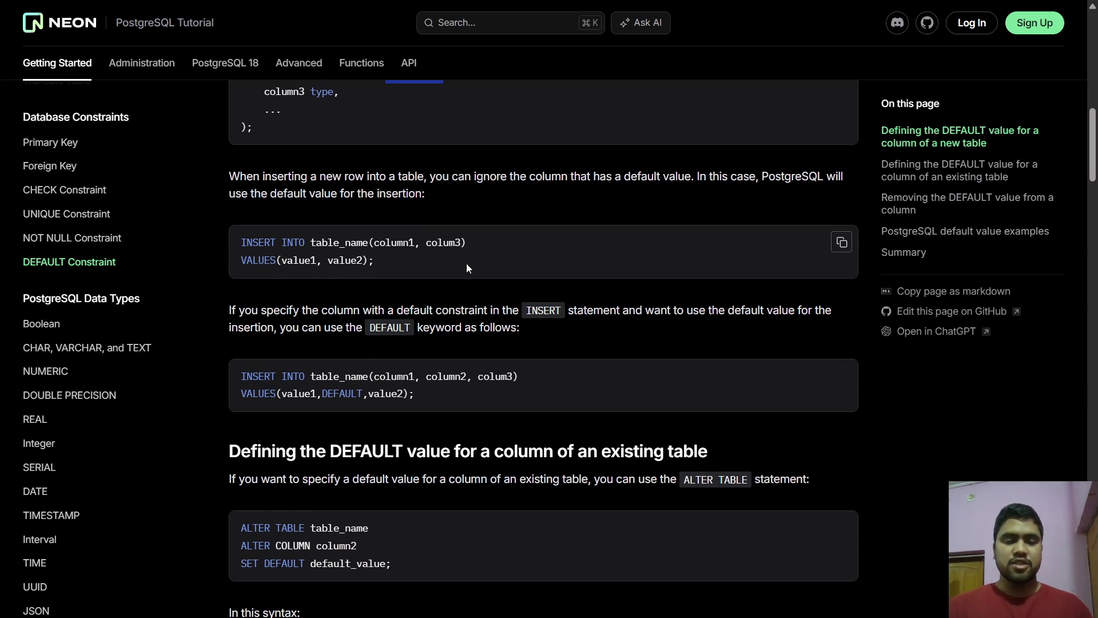
pyautogui.scroll(3, 465, 263)
pyautogui.scroll(4, 467, 265)
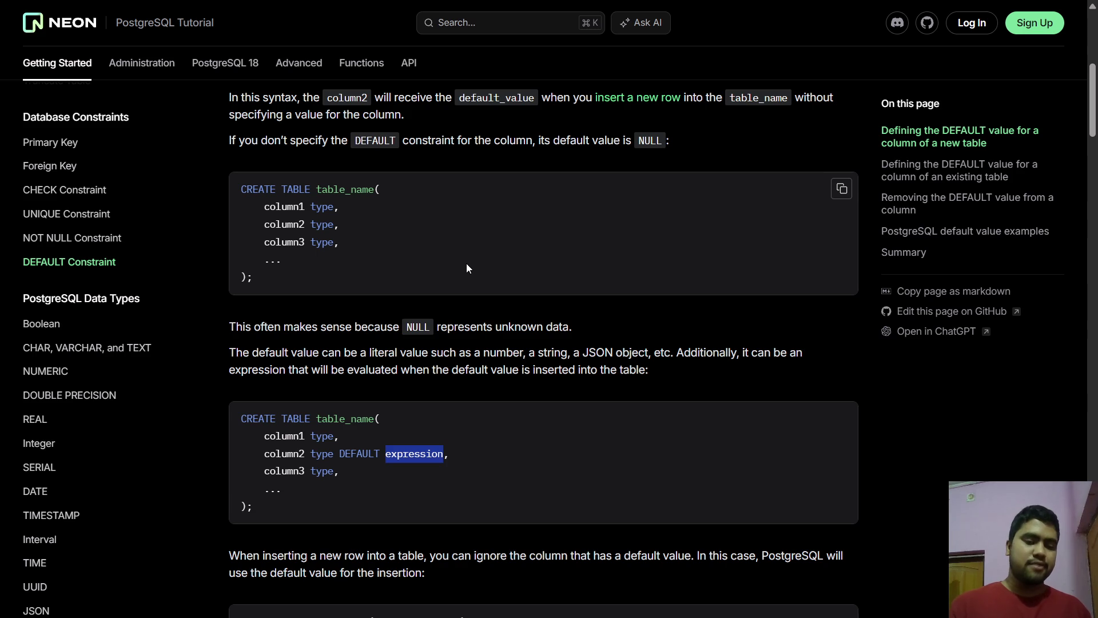
pyautogui.scroll(-5, 467, 267)
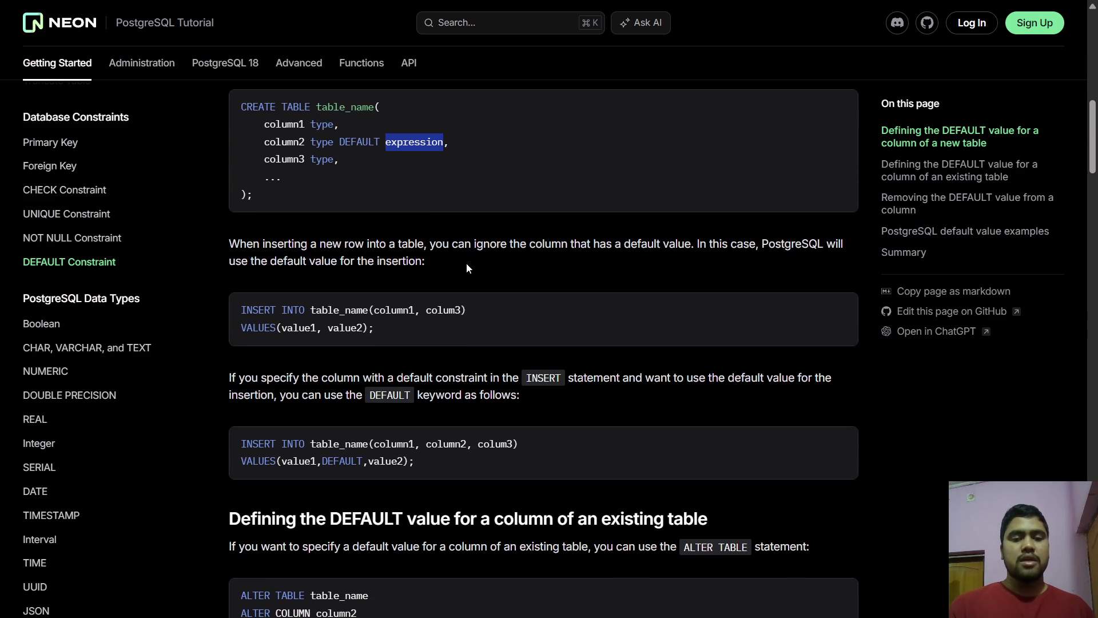
pyautogui.scroll(-4, 466, 267)
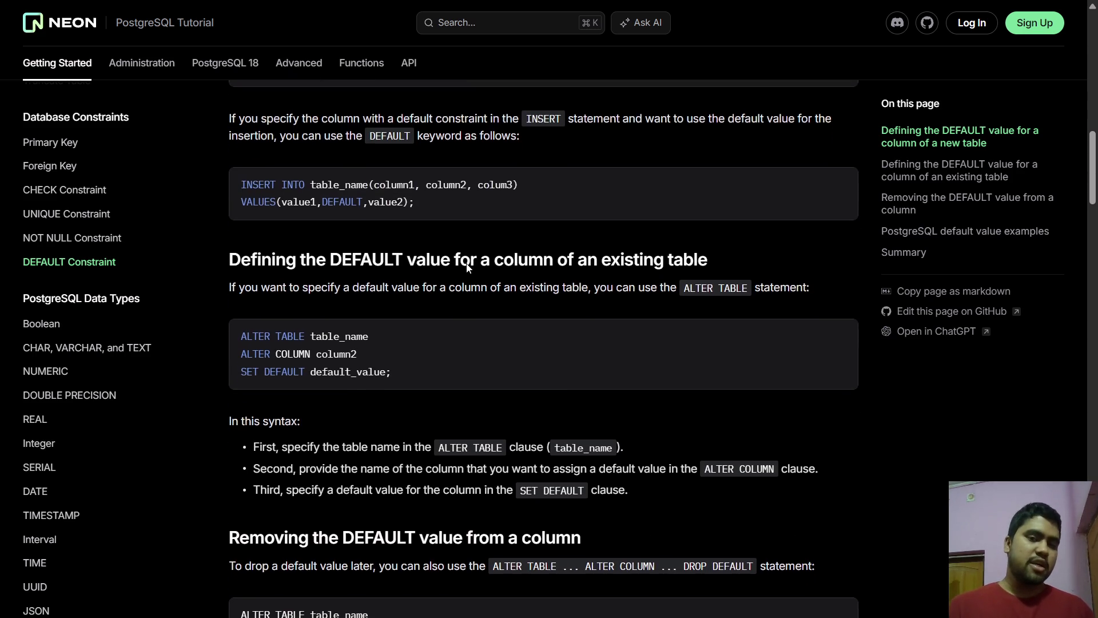
pyautogui.scroll(-2, 466, 263)
pyautogui.scroll(2, 467, 264)
pyautogui.scroll(-1, 466, 266)
pyautogui.scroll(-1, 466, 267)
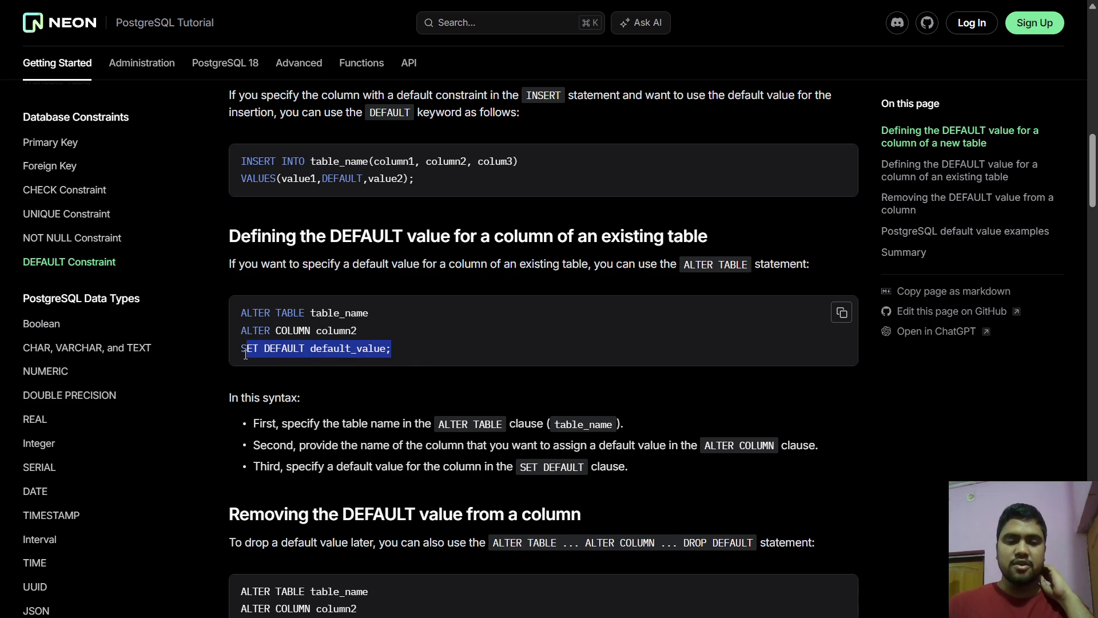
pyautogui.scroll(-1, 245, 354)
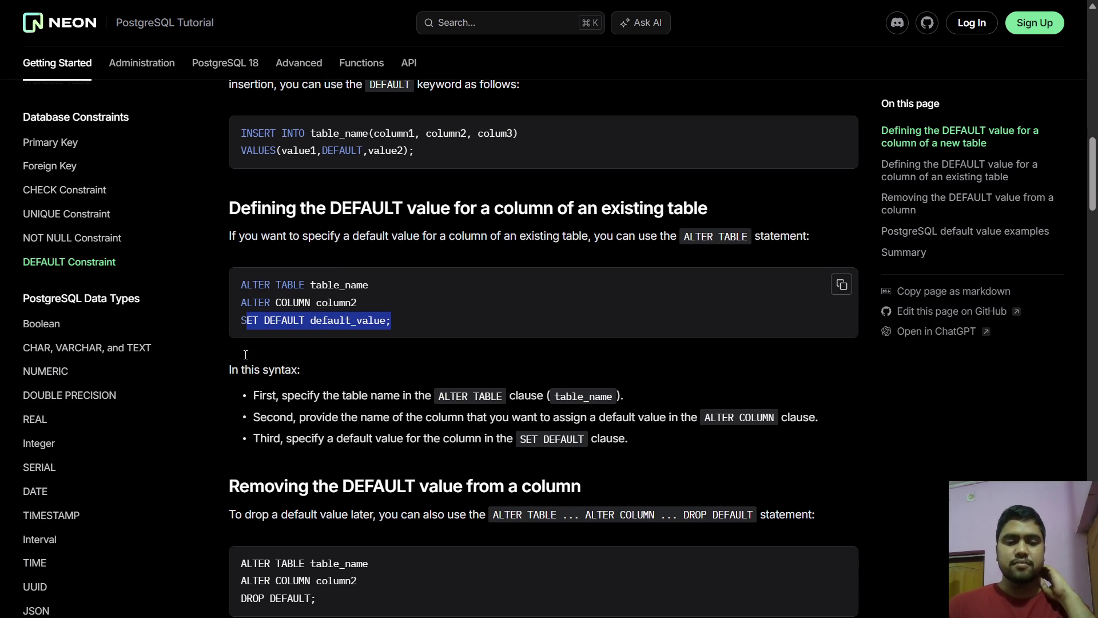
pyautogui.click(404, 296)
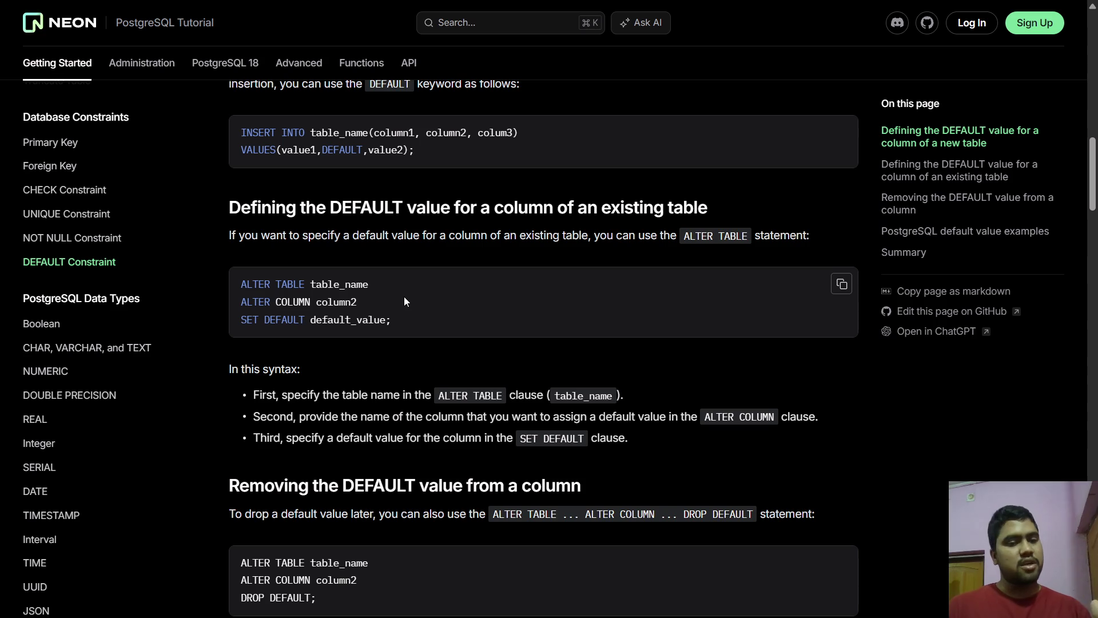
pyautogui.scroll(-3, 404, 296)
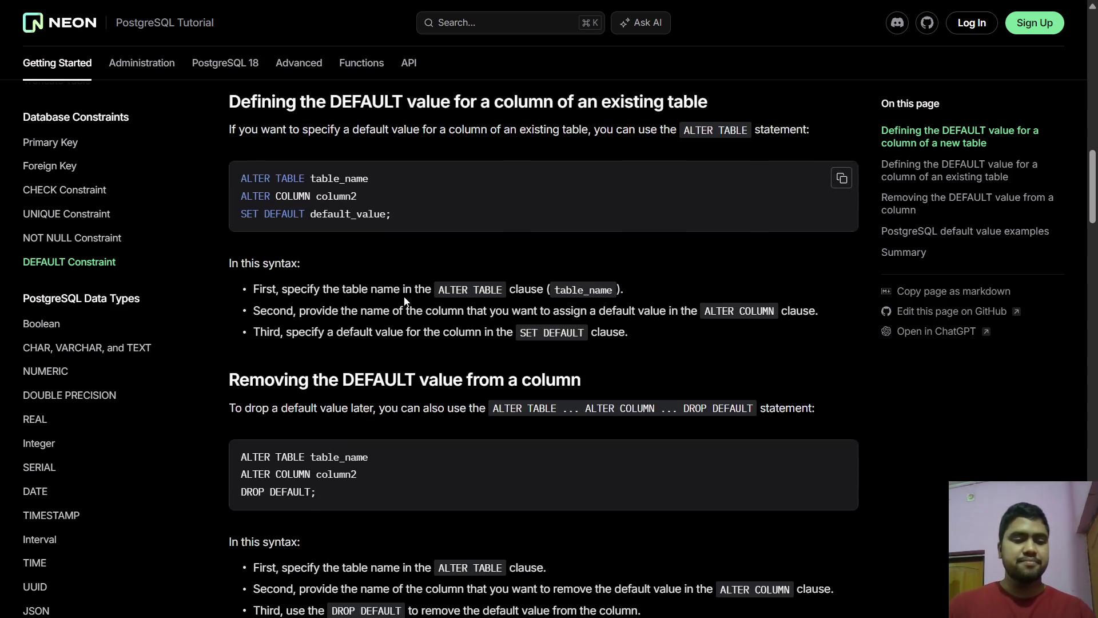
# - Highlight the DROP DEFAULT statement, recheck SET DEFAULT, then show 'Removing the DEFAULT value from a column'
pyautogui.scroll(-2, 417, 290)
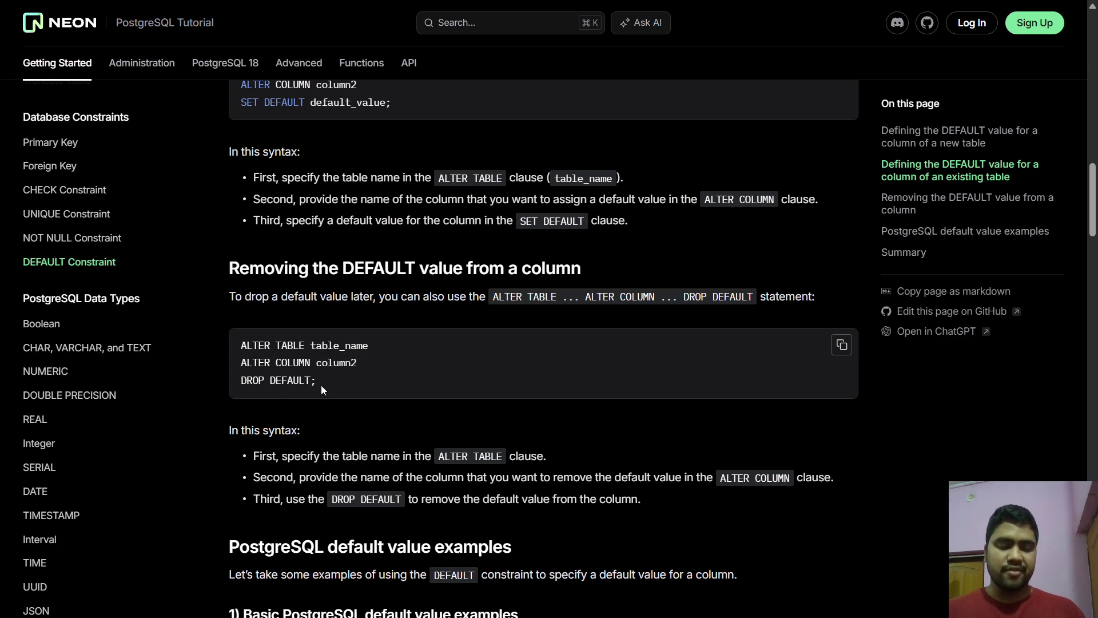
pyautogui.moveTo(335, 374); pyautogui.dragTo(240, 331)
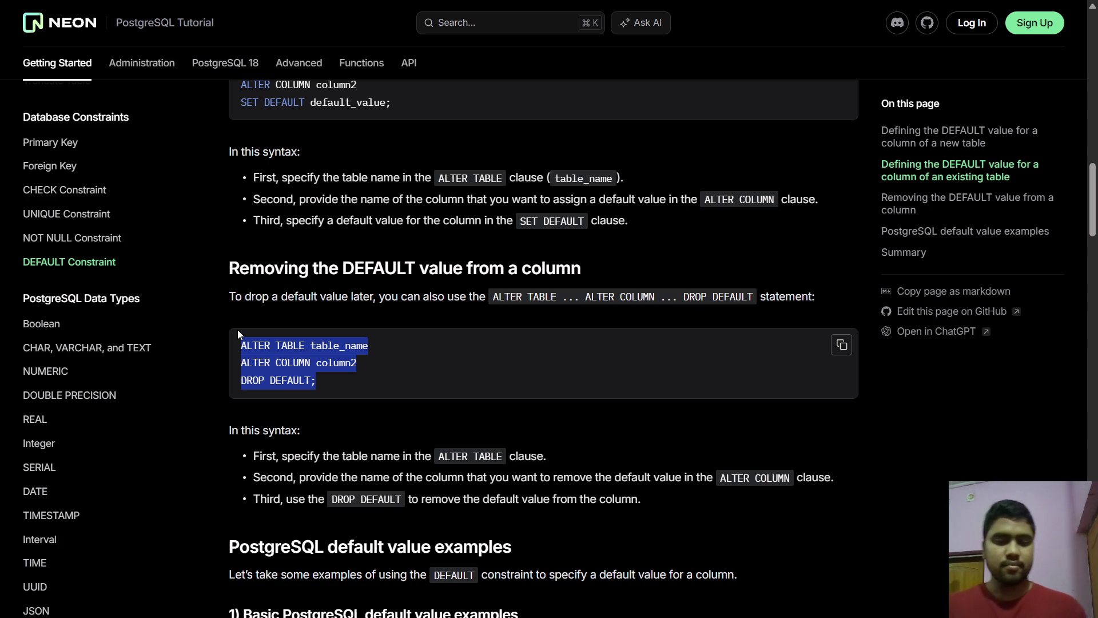
pyautogui.click(441, 245)
pyautogui.scroll(3, 440, 245)
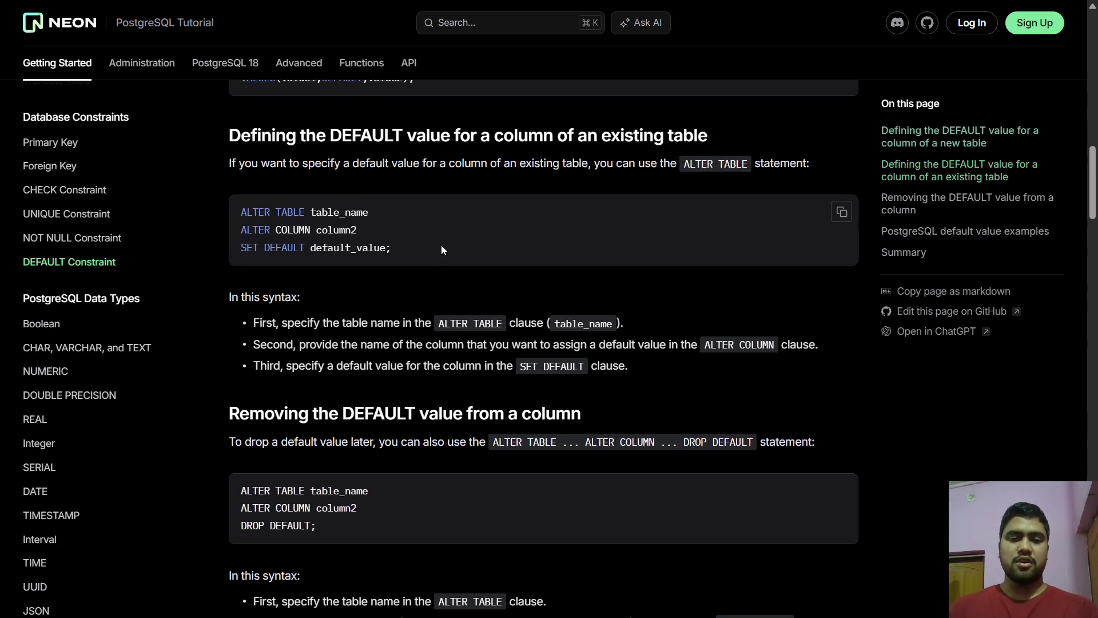
pyautogui.scroll(4, 440, 250)
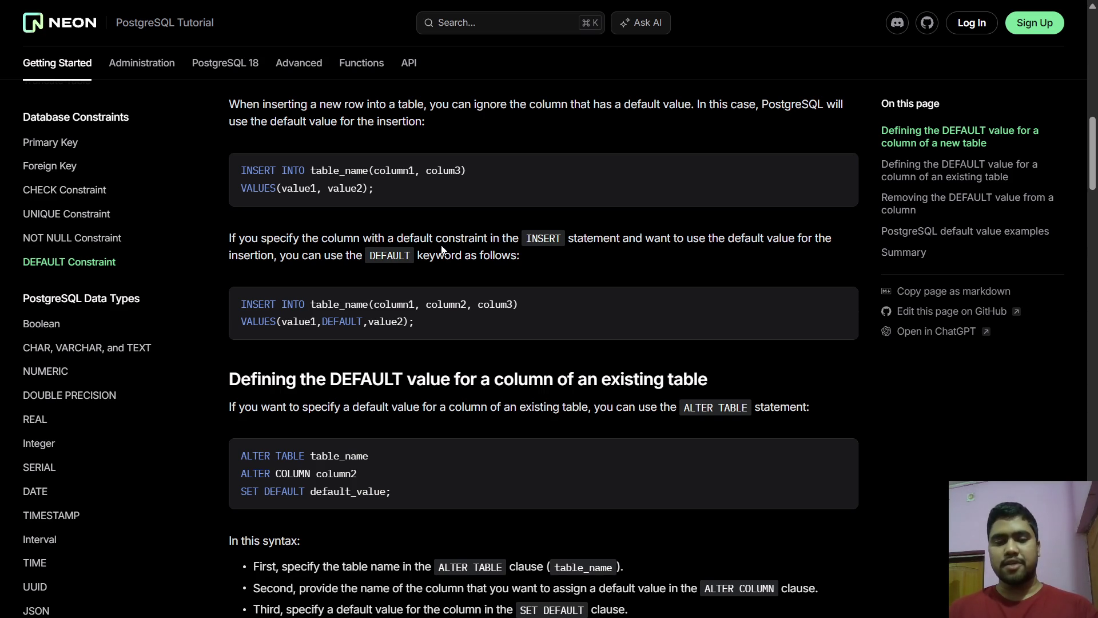
pyautogui.scroll(-8, 441, 249)
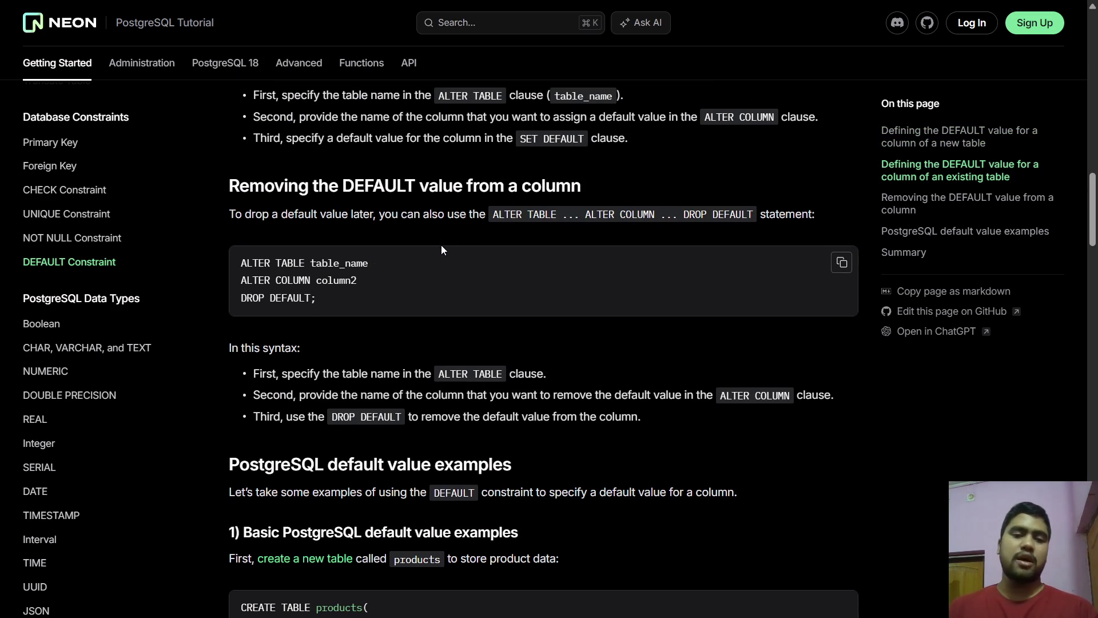
# - Highlight price and DEFAULT 0 in the products example, then select the old users SQL in TablePlus
pyautogui.scroll(-3, 441, 249)
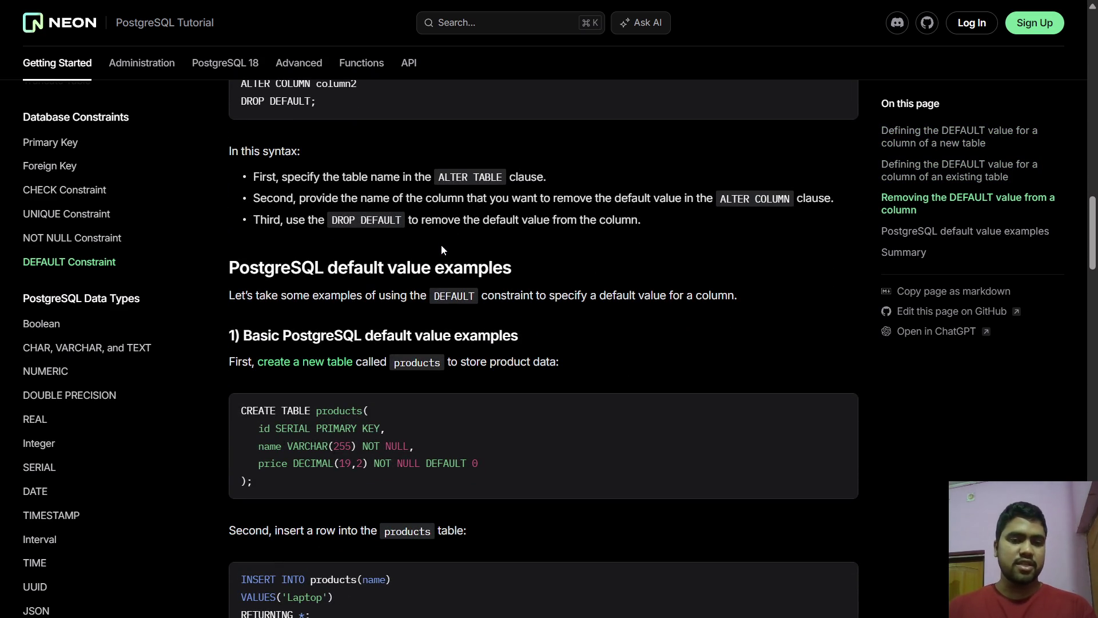
pyautogui.scroll(-2, 441, 250)
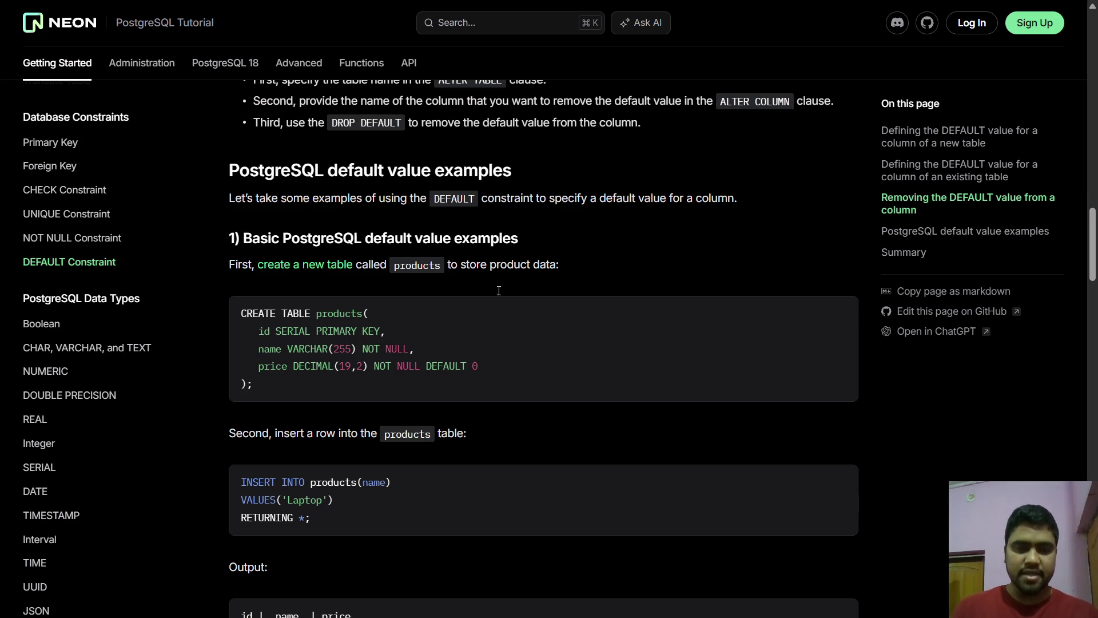
pyautogui.doubleClick(267, 368)
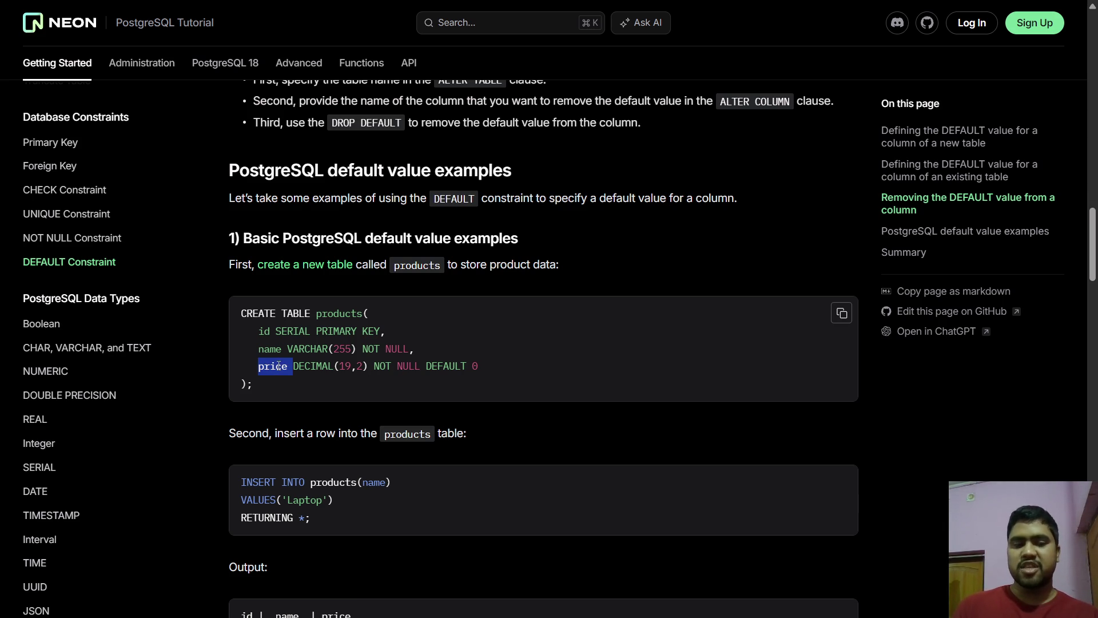
pyautogui.moveTo(487, 369); pyautogui.dragTo(429, 367)
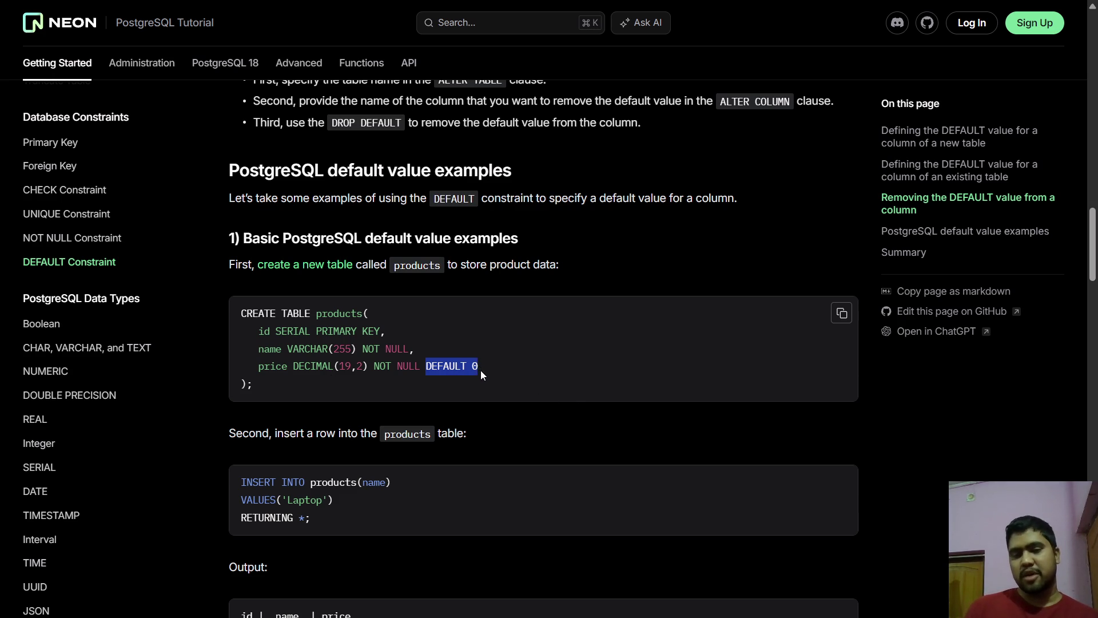
pyautogui.hotkey('alt', 'Tab')
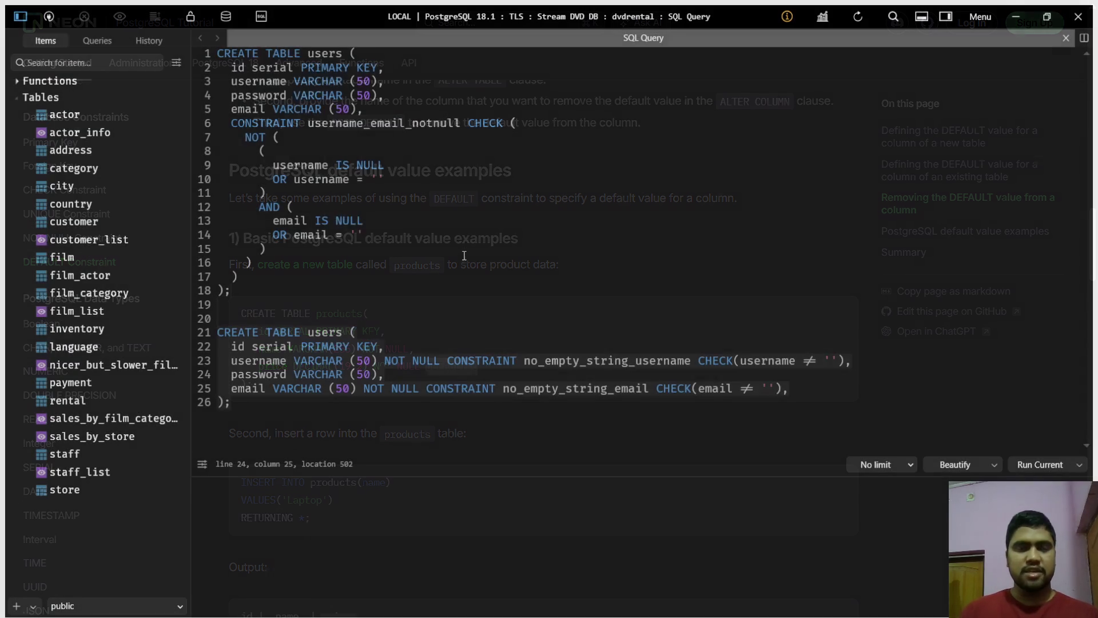
pyautogui.moveTo(217, 53); pyautogui.dragTo(246, 292)
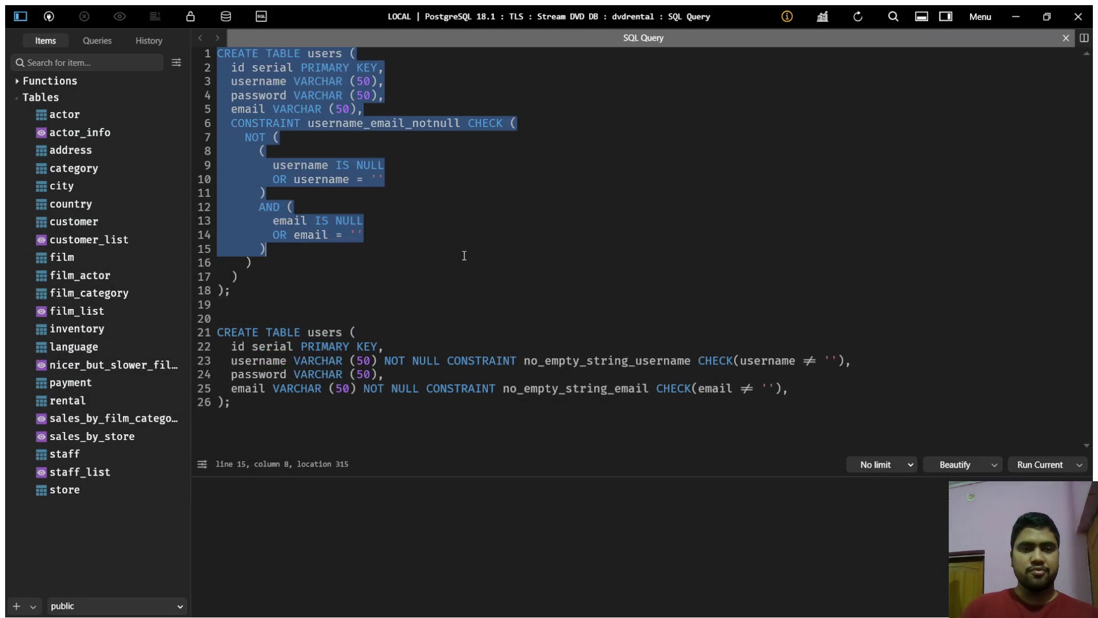
# - Replace the editor's SQL with the tutorial's CREATE TABLE products example
pyautogui.press('BackSpace')
pyautogui.hotkey('ctrl', 'a')
pyautogui.press('BackSpace')
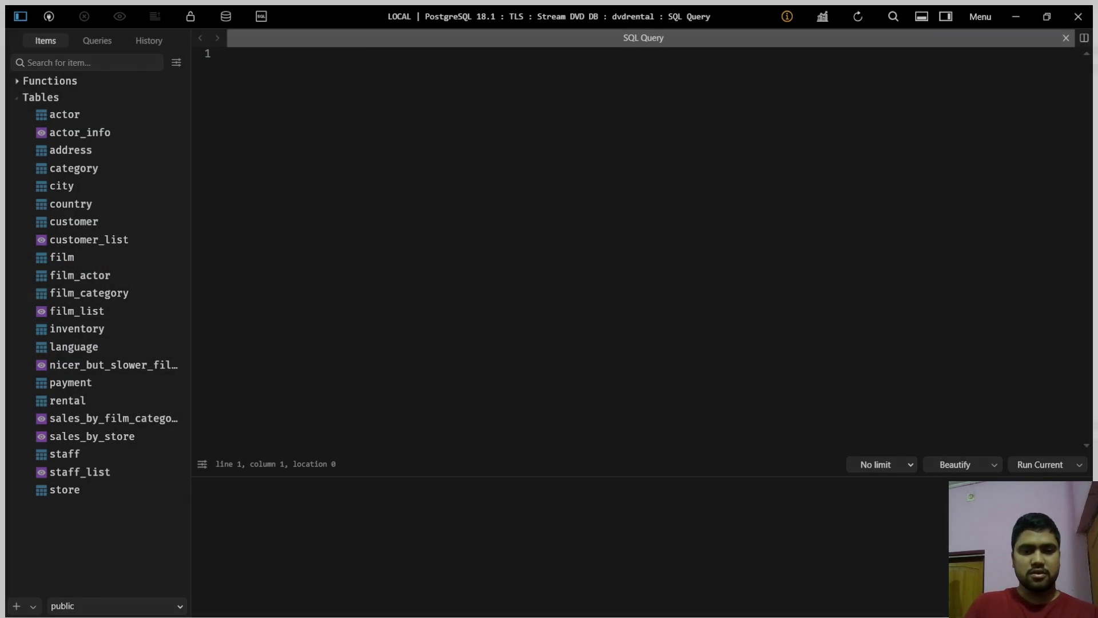
pyautogui.hotkey('alt', 'Tab')
pyautogui.click(839, 313)
pyautogui.hotkey('alt', 'Tab')
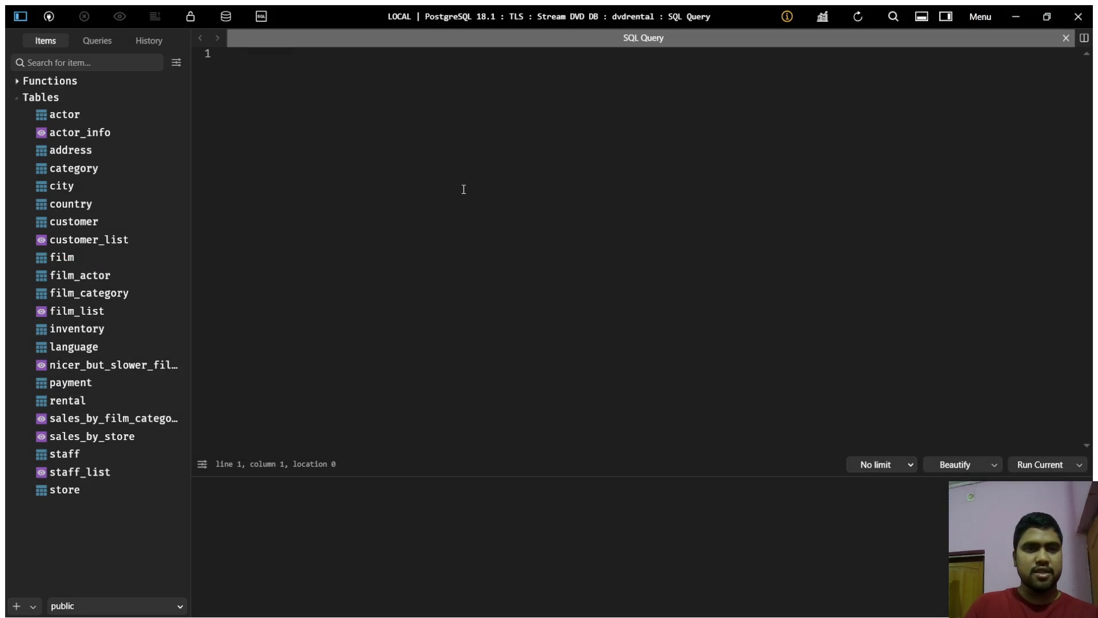
pyautogui.hotkey('ctrl', 'v')
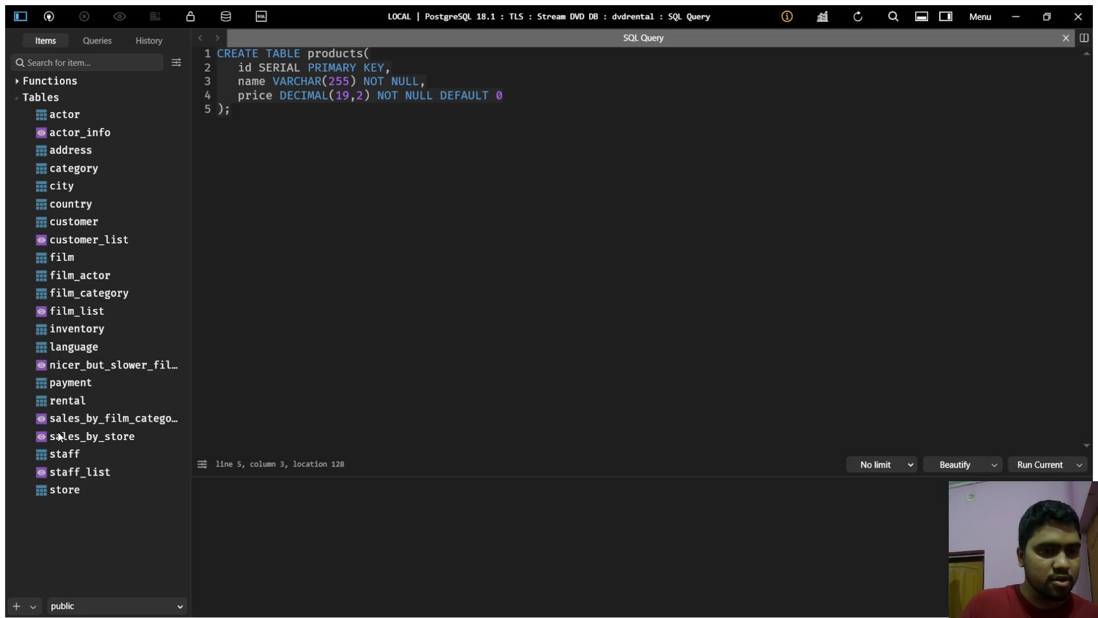
# - Quote the price default as '0', create the table, and open the empty products table
pyautogui.click(509, 97)
pyautogui.write("'")
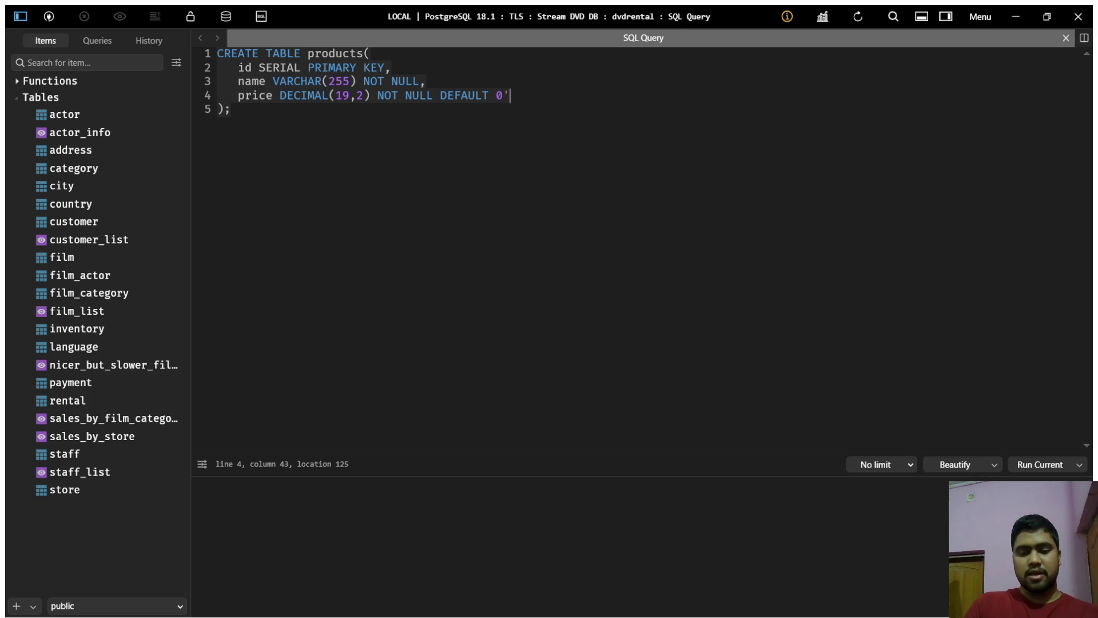
pyautogui.write("0'")
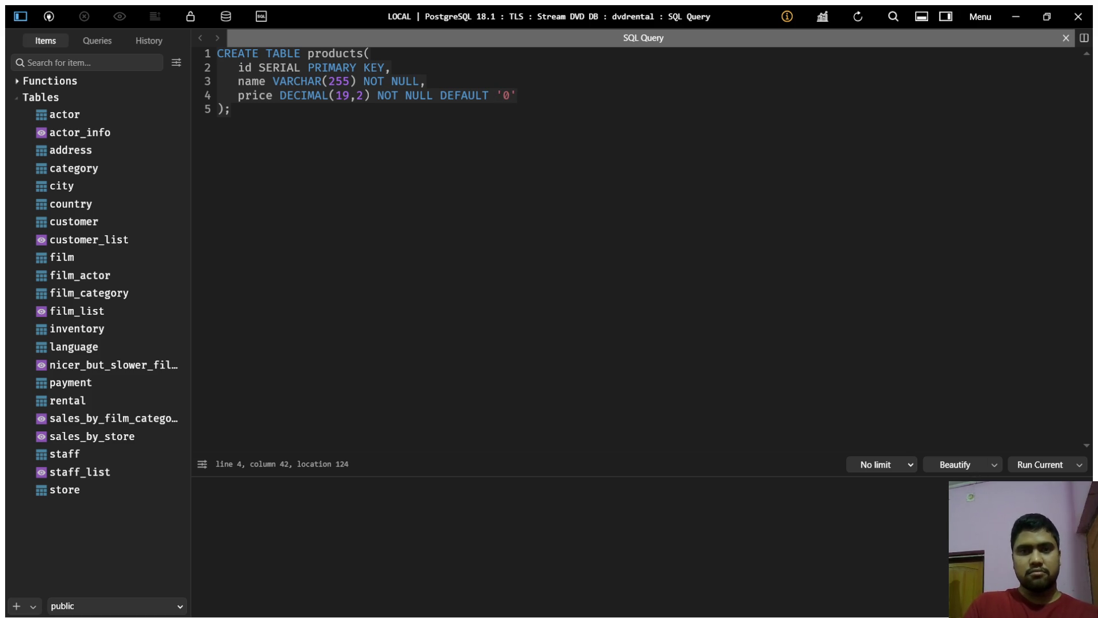
pyautogui.hotkey('ctrl', 'Return')
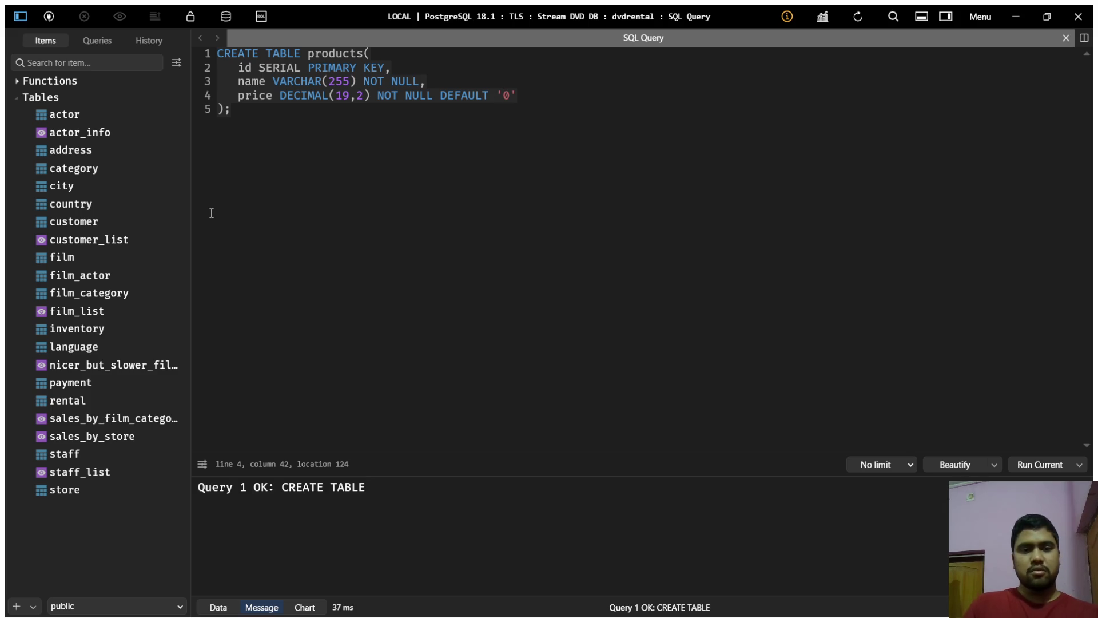
pyautogui.click(854, 18)
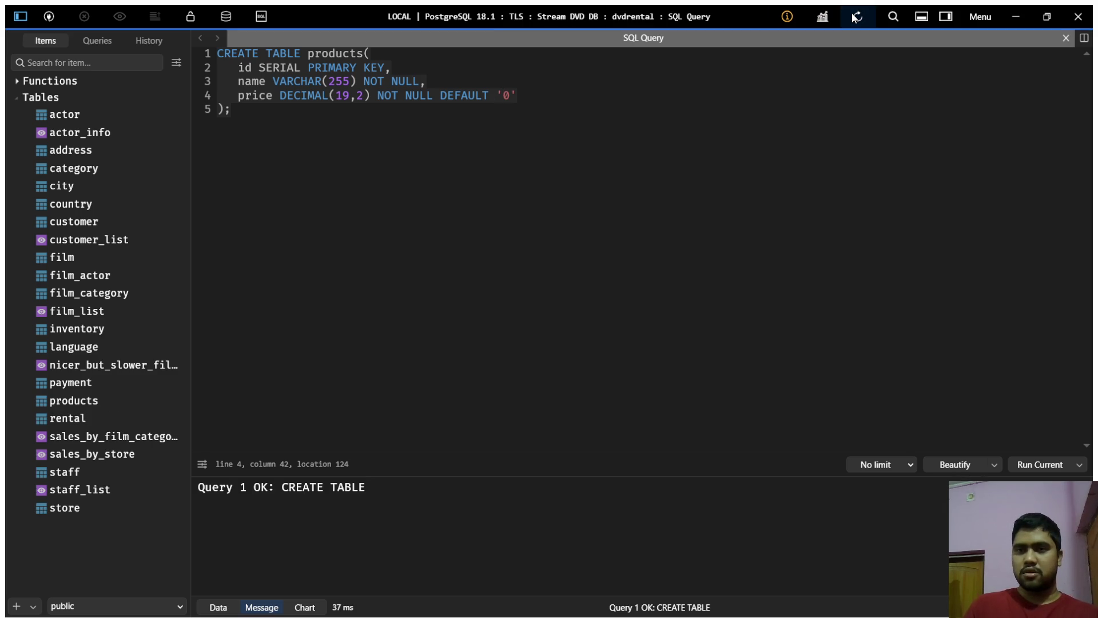
pyautogui.click(74, 400)
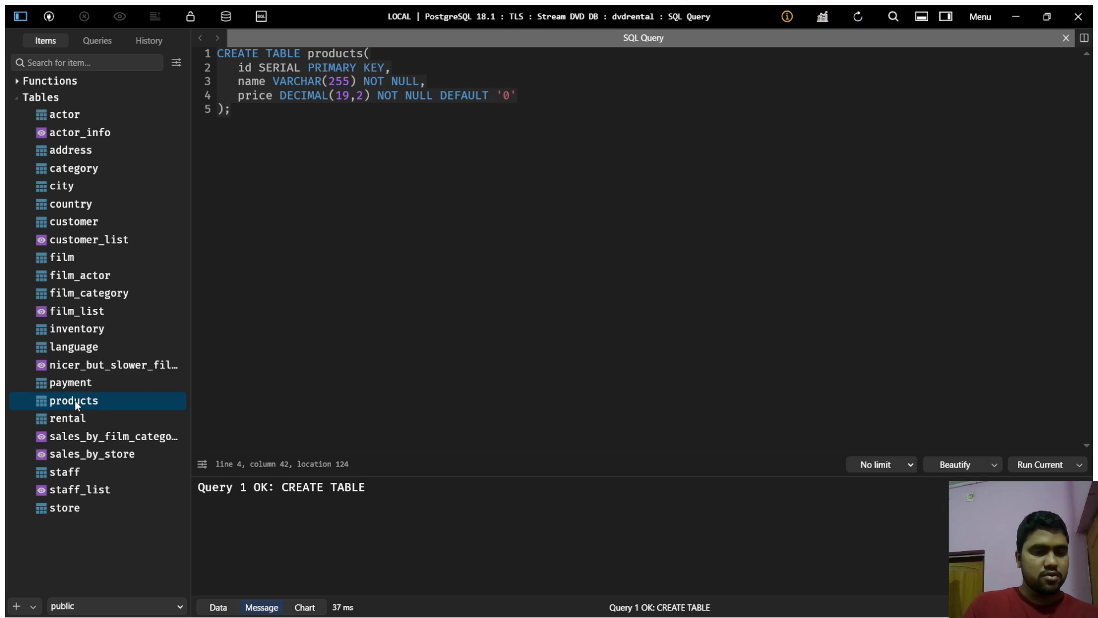
pyautogui.click(1066, 38)
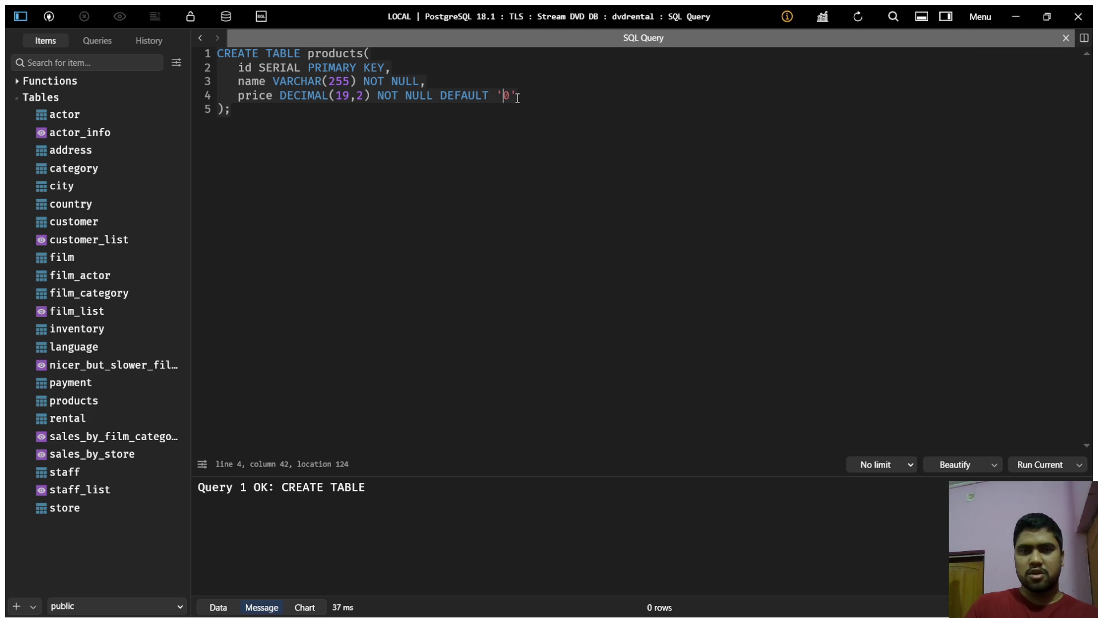
# - Clear the '0' price default and drop the table with 'drop TABLE products;'
pyautogui.press('BackSpace')
pyautogui.press('BackSpace')
pyautogui.press('BackSpace')
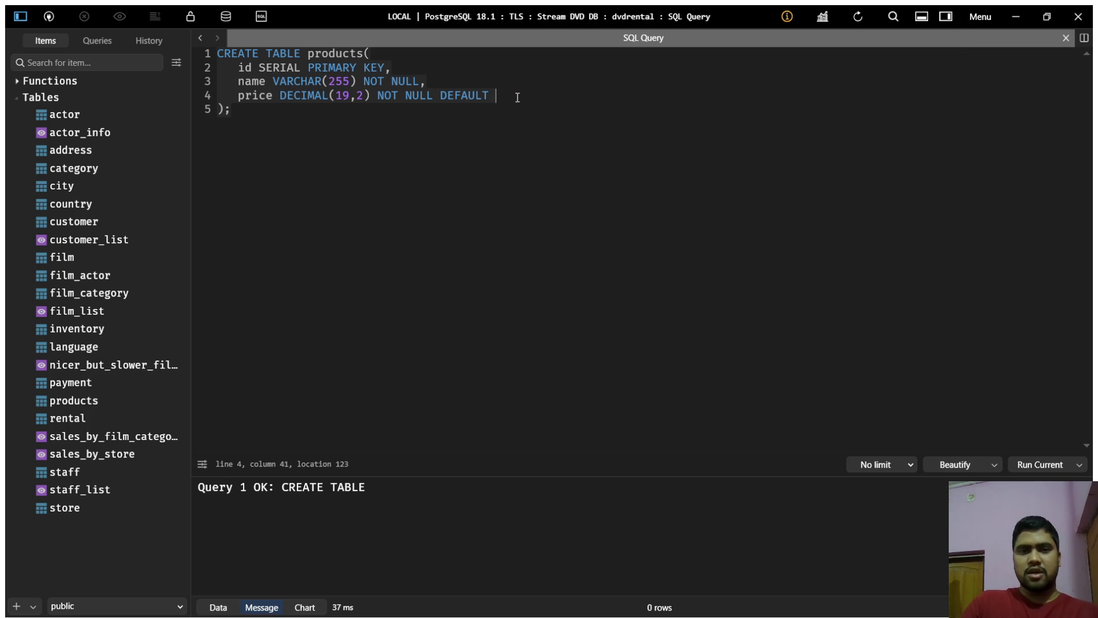
pyautogui.hotkey('ctrl', 'End')
pyautogui.press('Return')
pyautogui.press('Return')
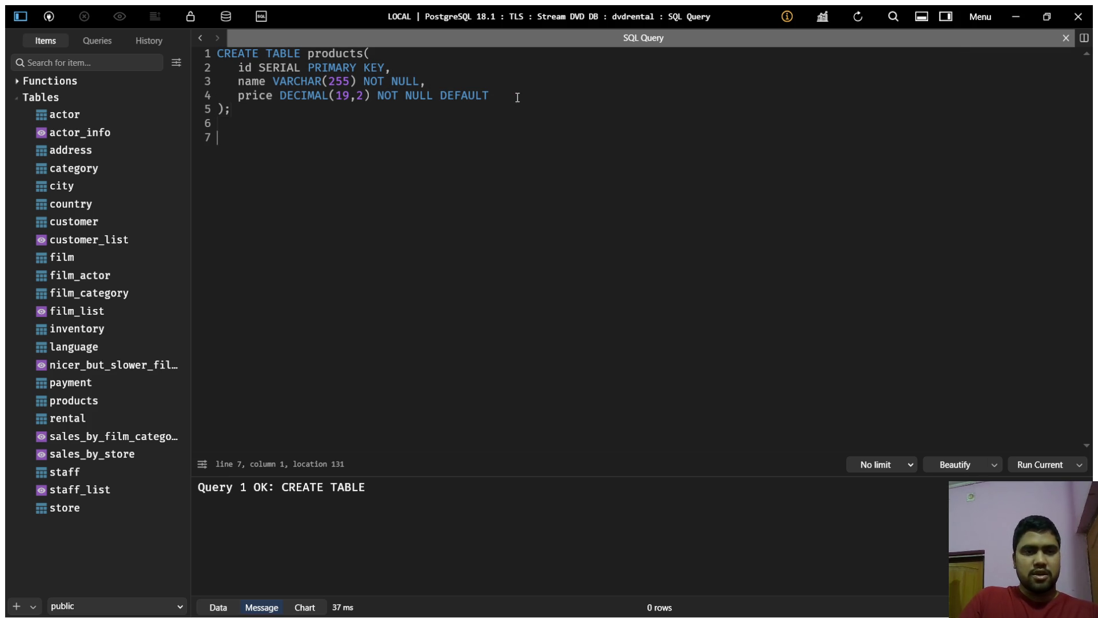
pyautogui.write('drop TABLE products;')
pyautogui.hotkey('ctrl', 'Return')
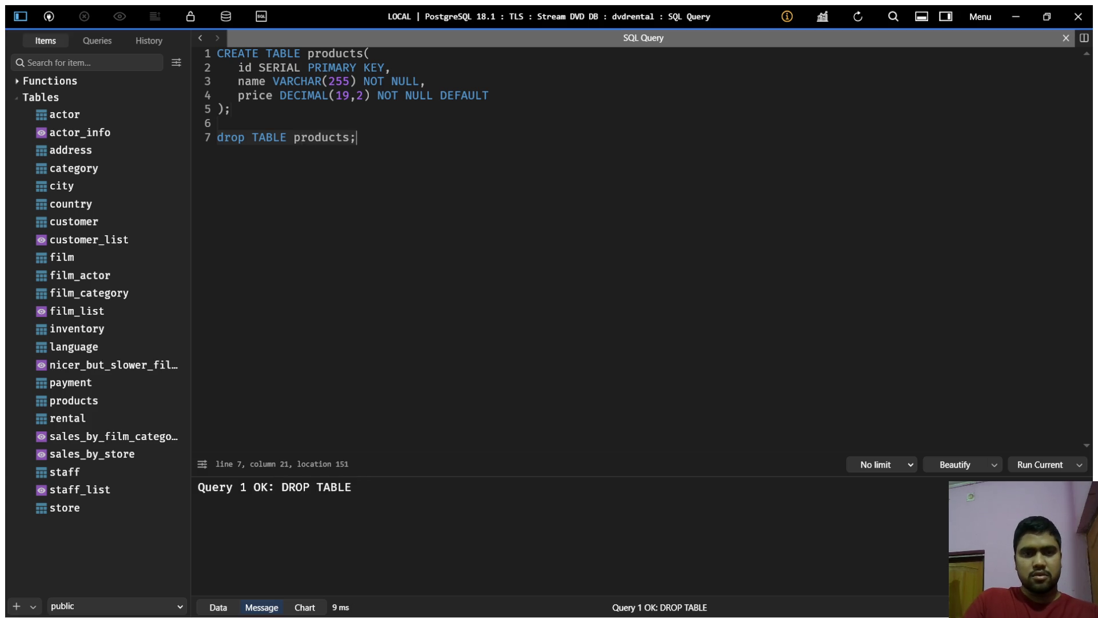
pyautogui.click(537, 96)
# - Try creating products with price DEFAULT true, then 'abc', both rejected
pyautogui.write('true')
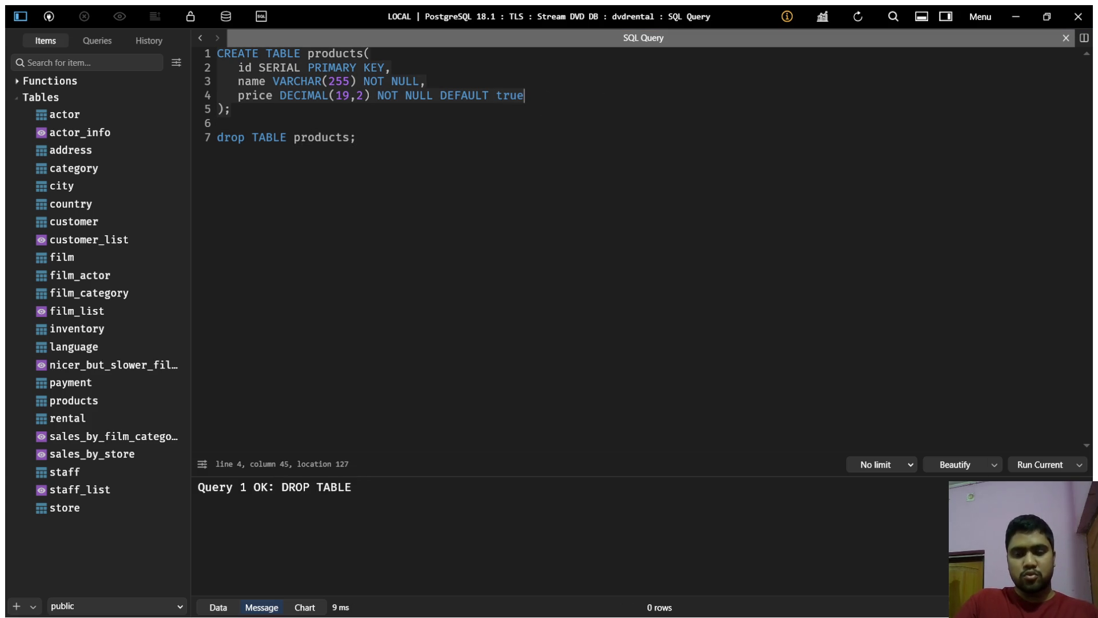
pyautogui.hotkey('ctrl', 'Return')
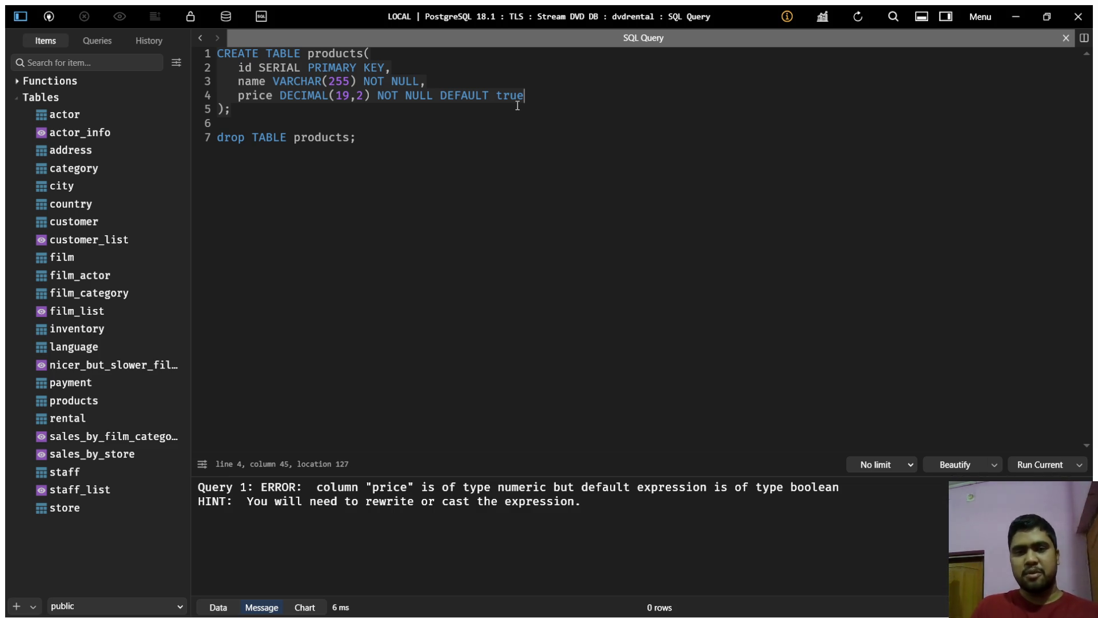
pyautogui.press('BackSpace')
pyautogui.press('BackSpace')
pyautogui.press('BackSpace')
pyautogui.write("''")
pyautogui.write('abc')
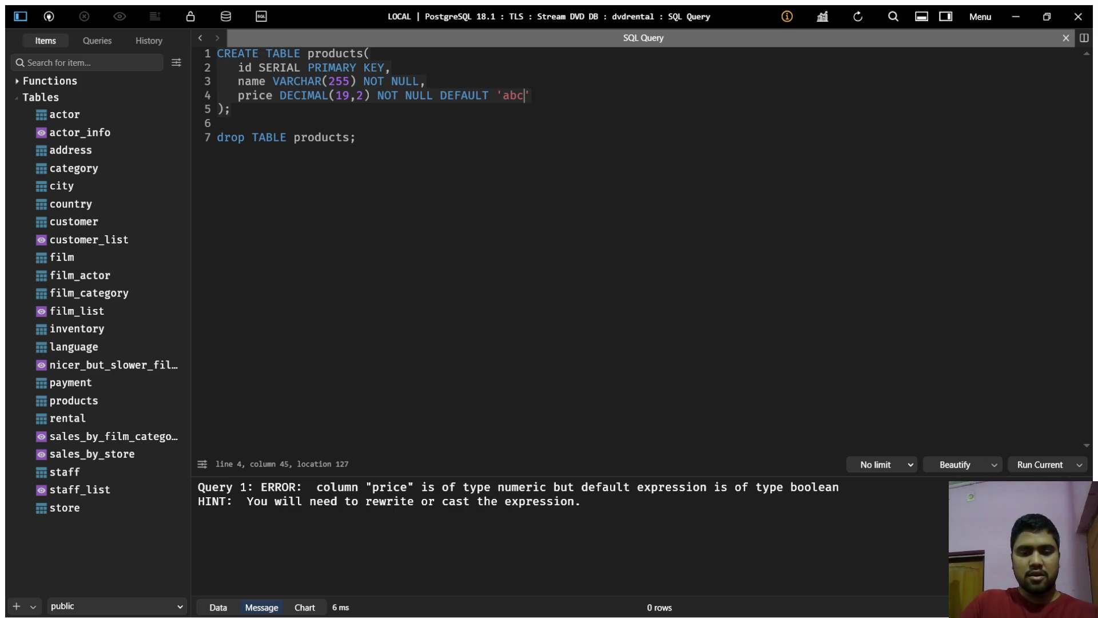
pyautogui.hotkey('ctrl', 'Return')
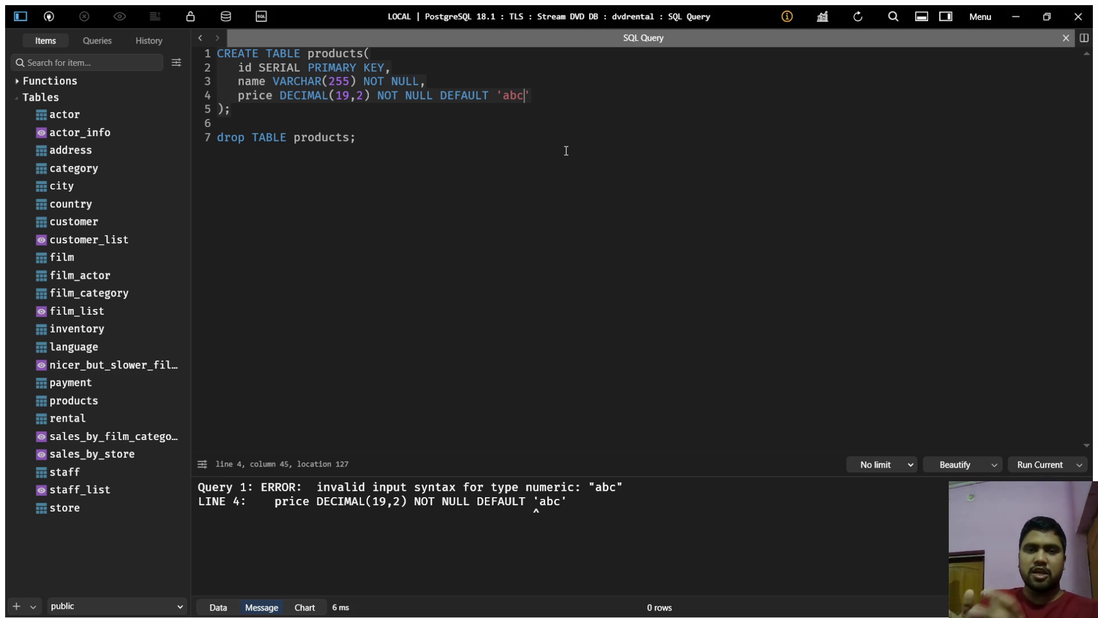
# - Create products with DEFAULT '0', refresh, then drop products and refresh again
pyautogui.press('BackSpace')
pyautogui.press('BackSpace')
pyautogui.press('BackSpace')
pyautogui.write('0')
pyautogui.hotkey('ctrl', 'Return')
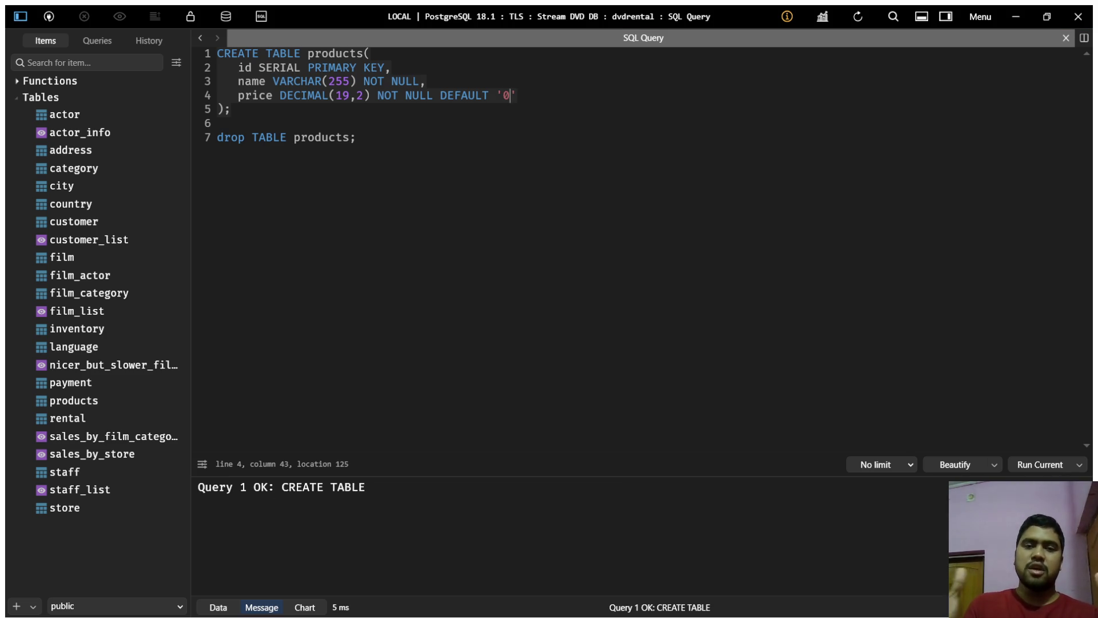
pyautogui.click(857, 17)
pyautogui.click(383, 137)
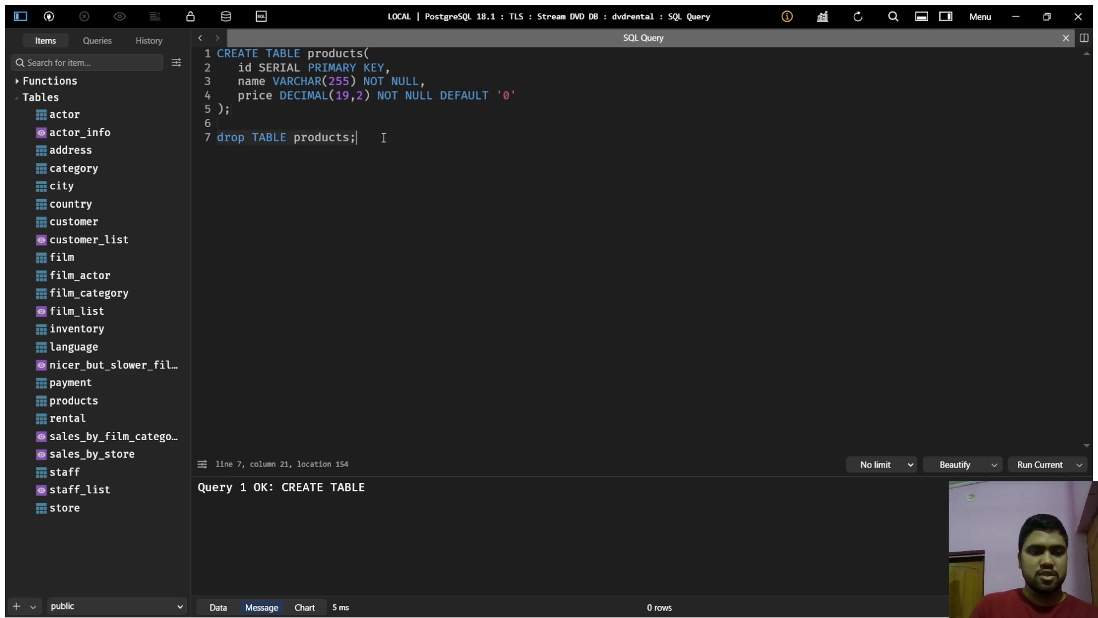
pyautogui.hotkey('ctrl', 'Return')
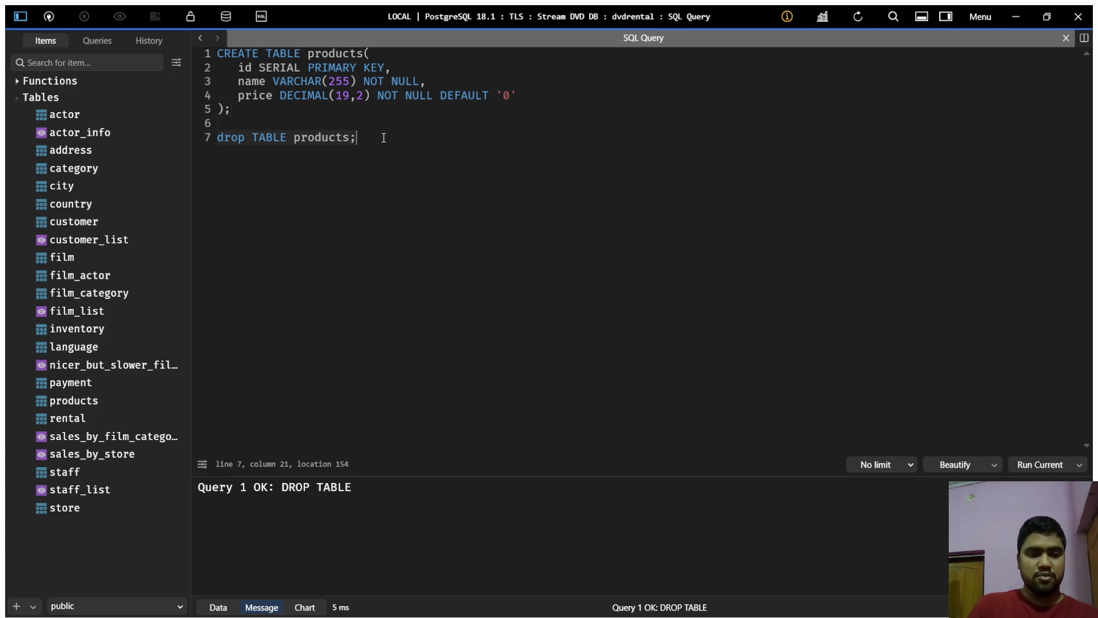
pyautogui.click(857, 18)
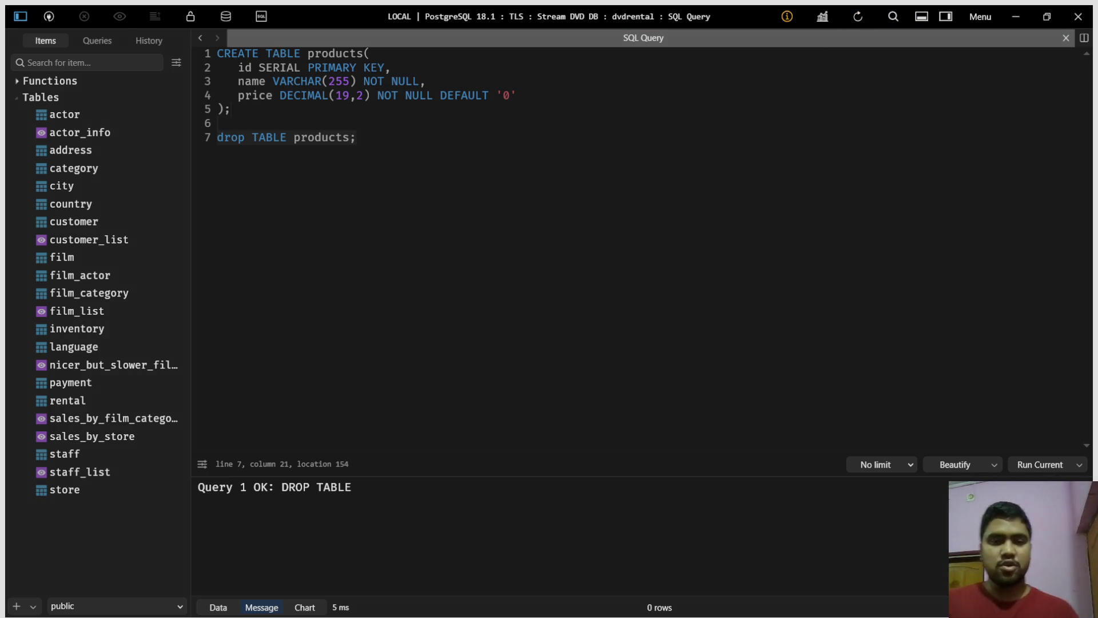
pyautogui.hotkey('alt', 'Tab')
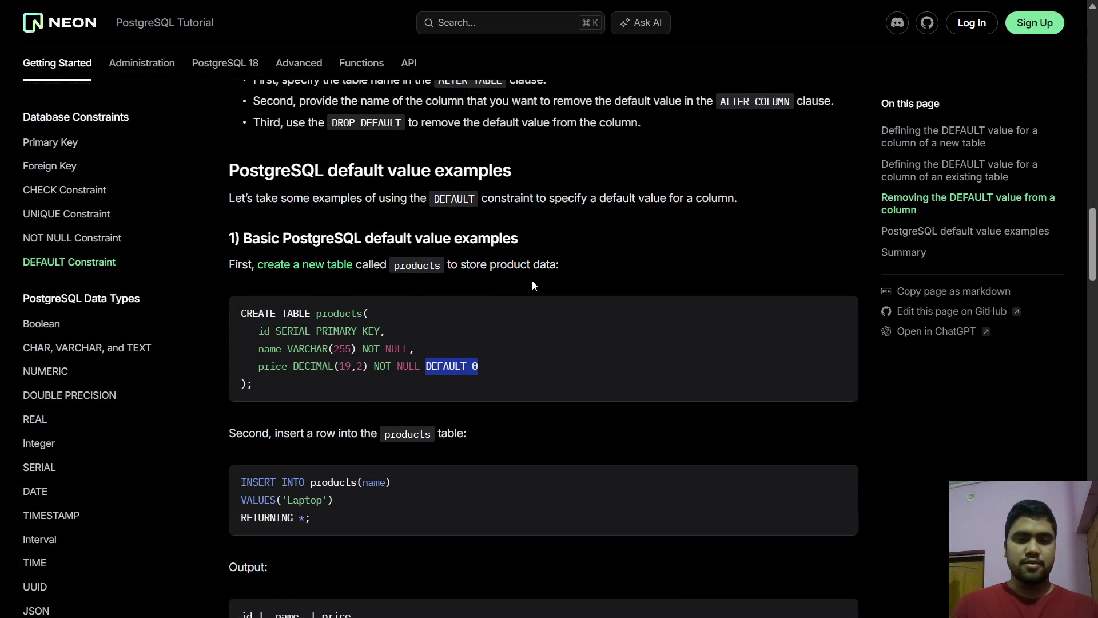
# - Highlight price and the Laptop row's 0.00 output in the basic default value example
pyautogui.scroll(-3, 531, 279)
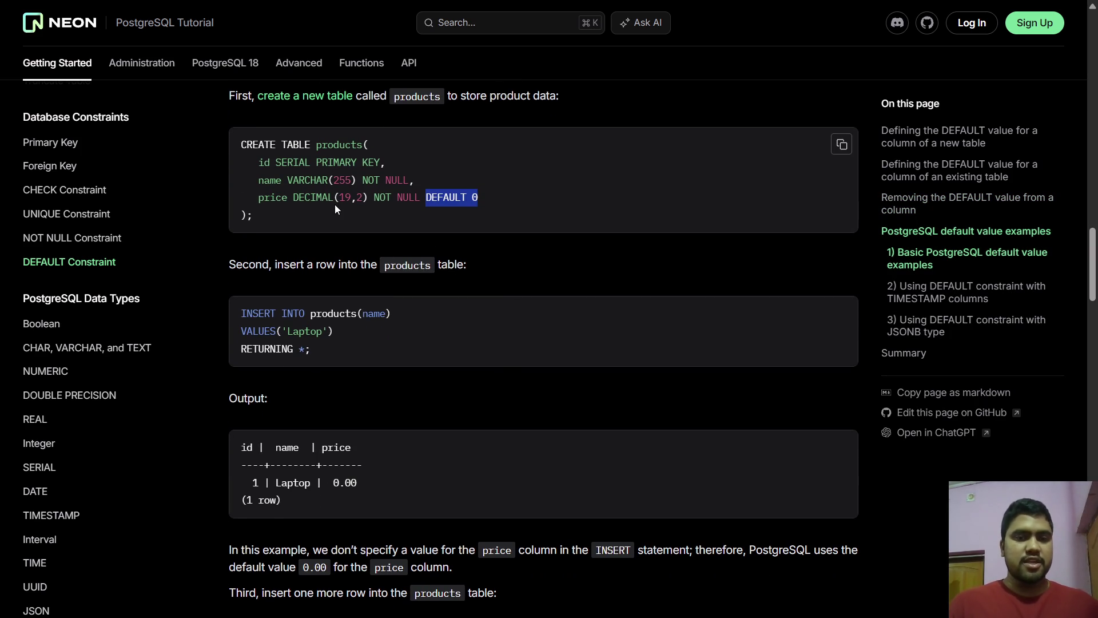
pyautogui.click(334, 205)
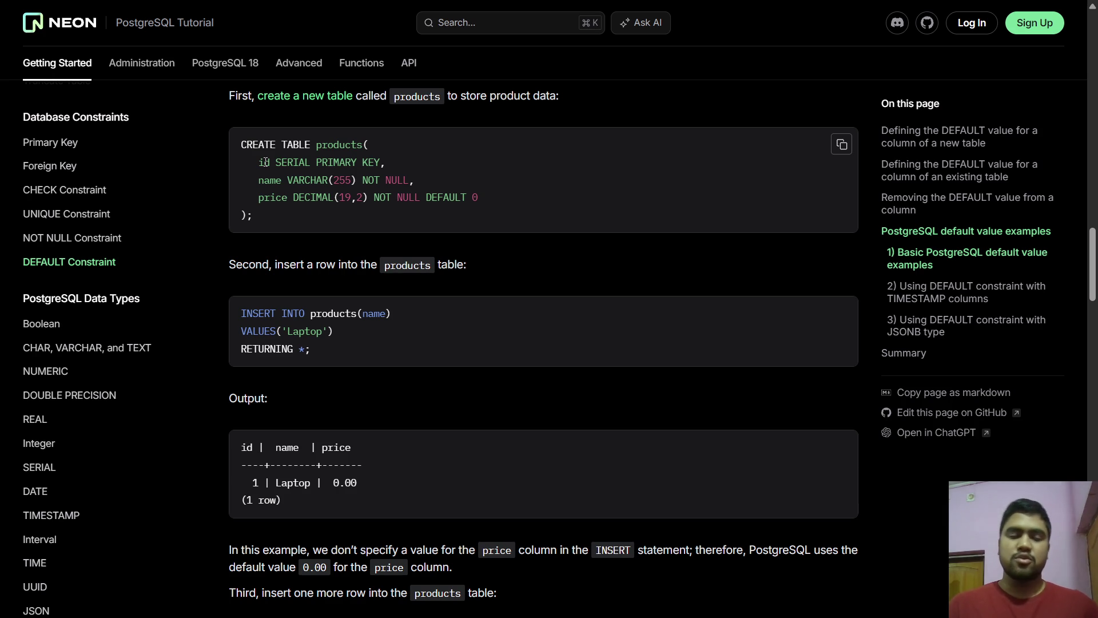
pyautogui.doubleClick(277, 200)
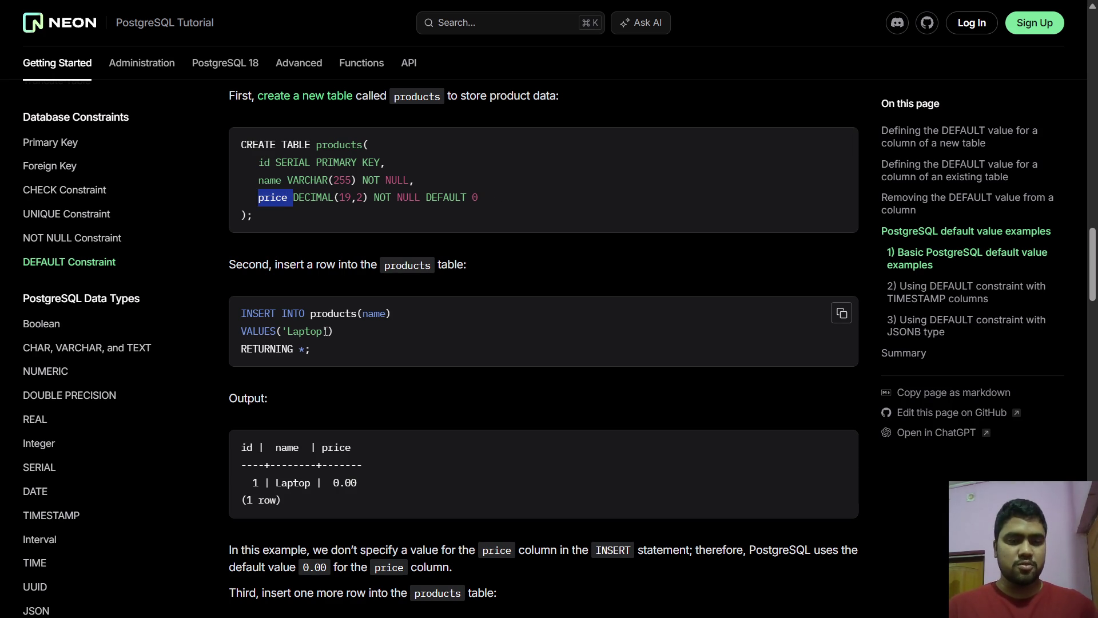
pyautogui.moveTo(359, 482); pyautogui.dragTo(332, 483)
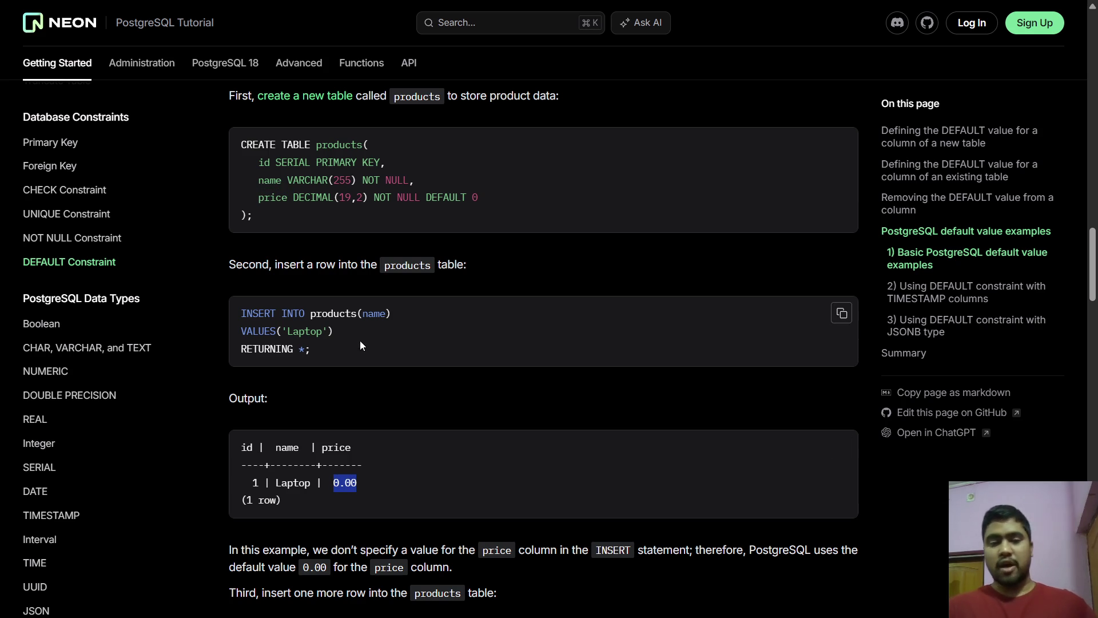
pyautogui.click(420, 460)
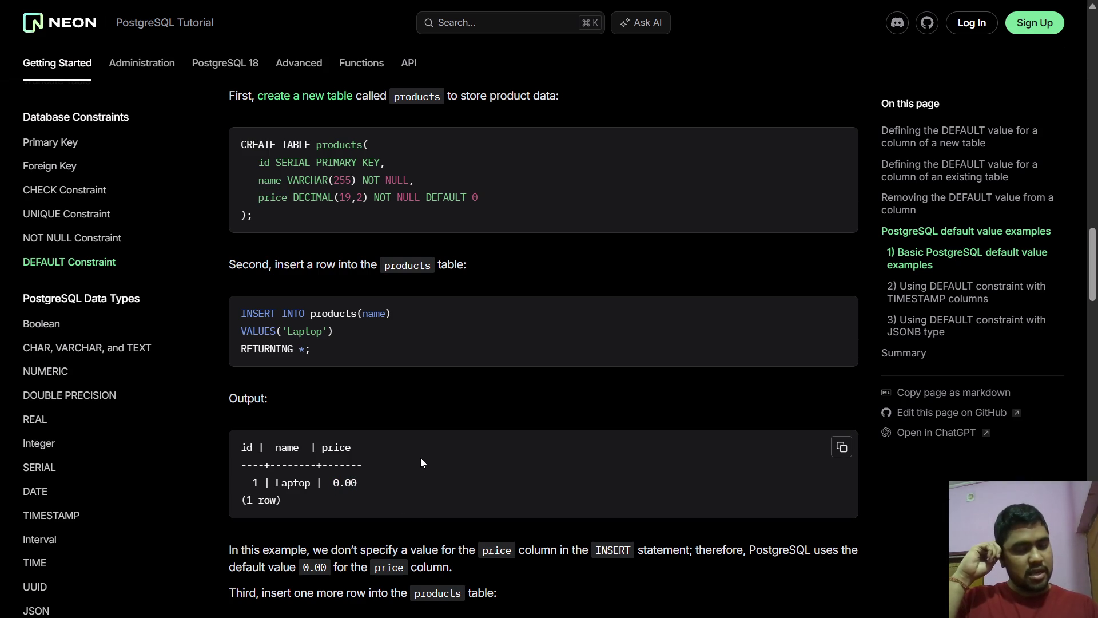
pyautogui.scroll(-3, 114, 389)
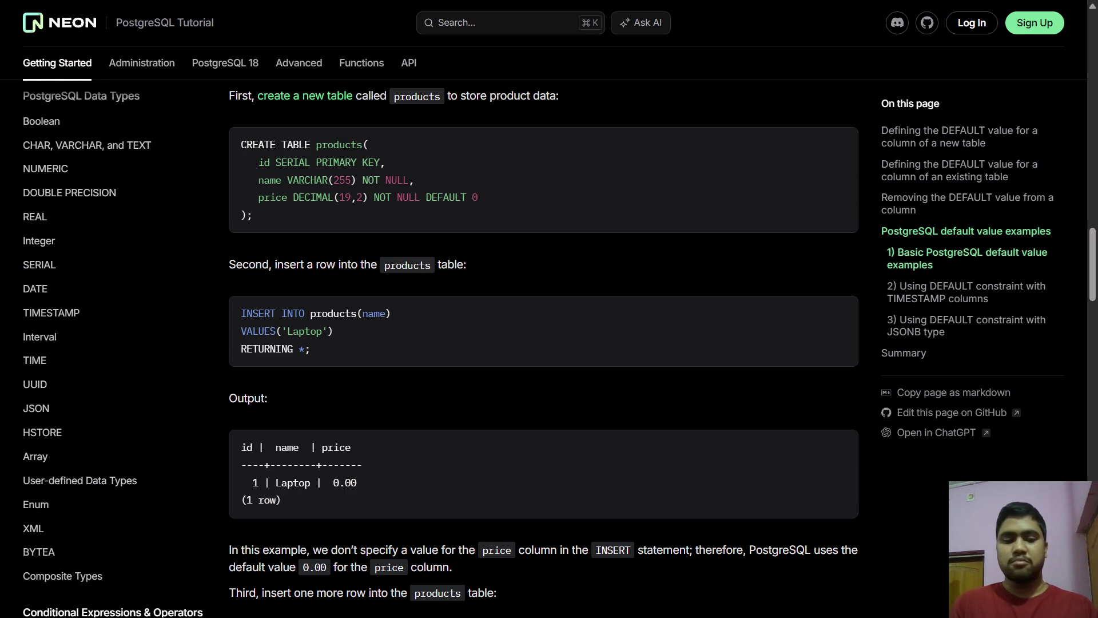
pyautogui.press('Return')
pyautogui.press('Return')
pyautogui.press('Return')
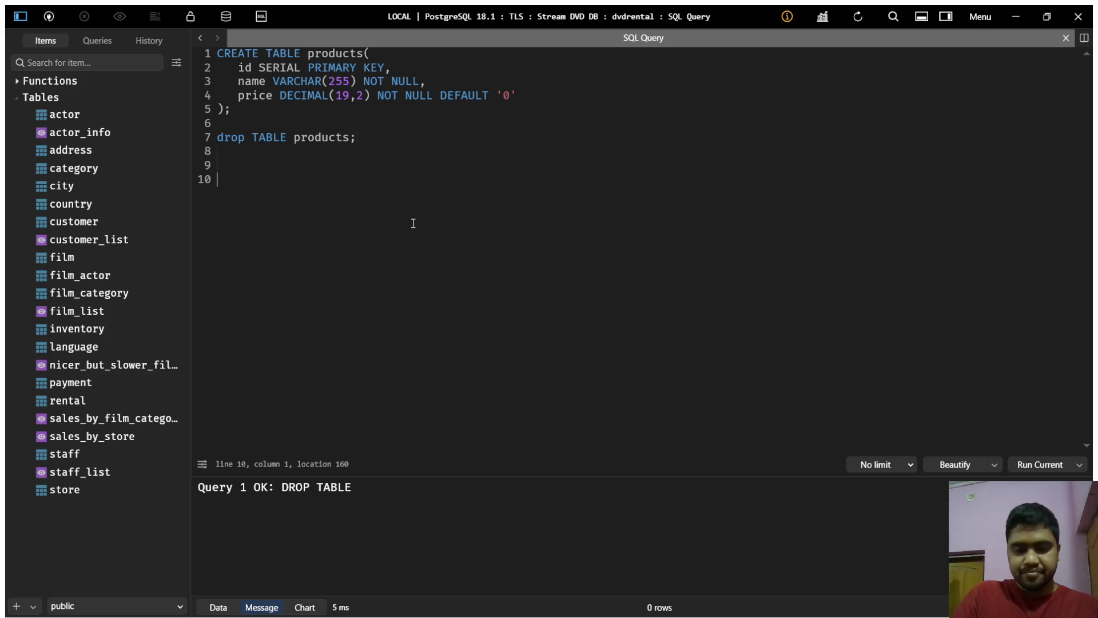
# - Run SELECT 12.28 AS price on line 10, showing 12.28 in a widened price column
pyautogui.write('SELECT ')
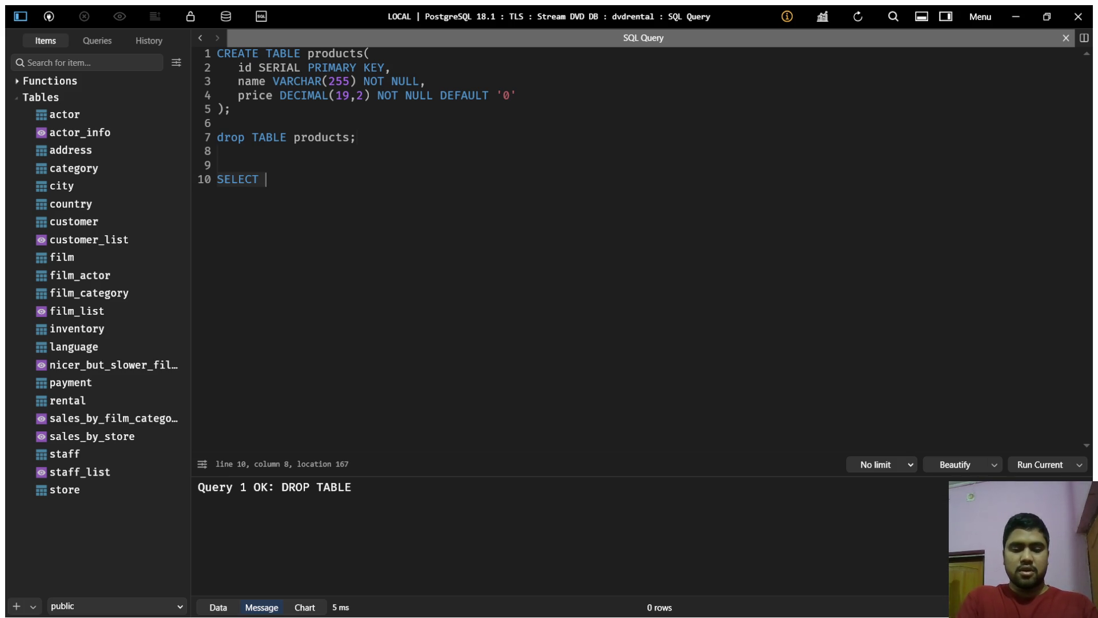
pyautogui.write('12.28')
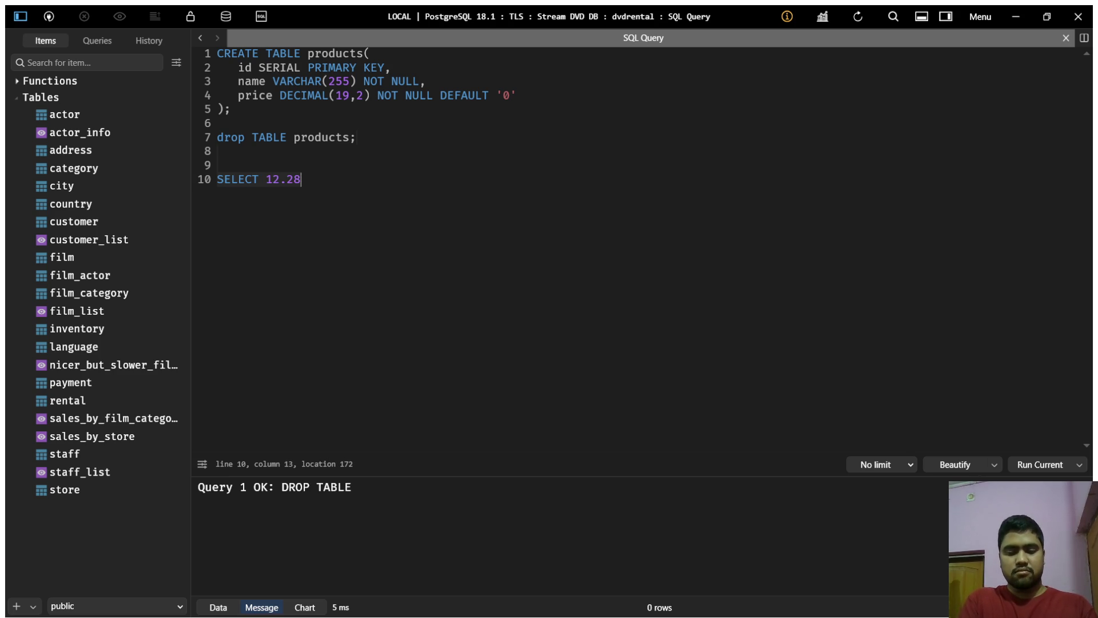
pyautogui.write(';')
pyautogui.hotkey('ctrl', 'Return')
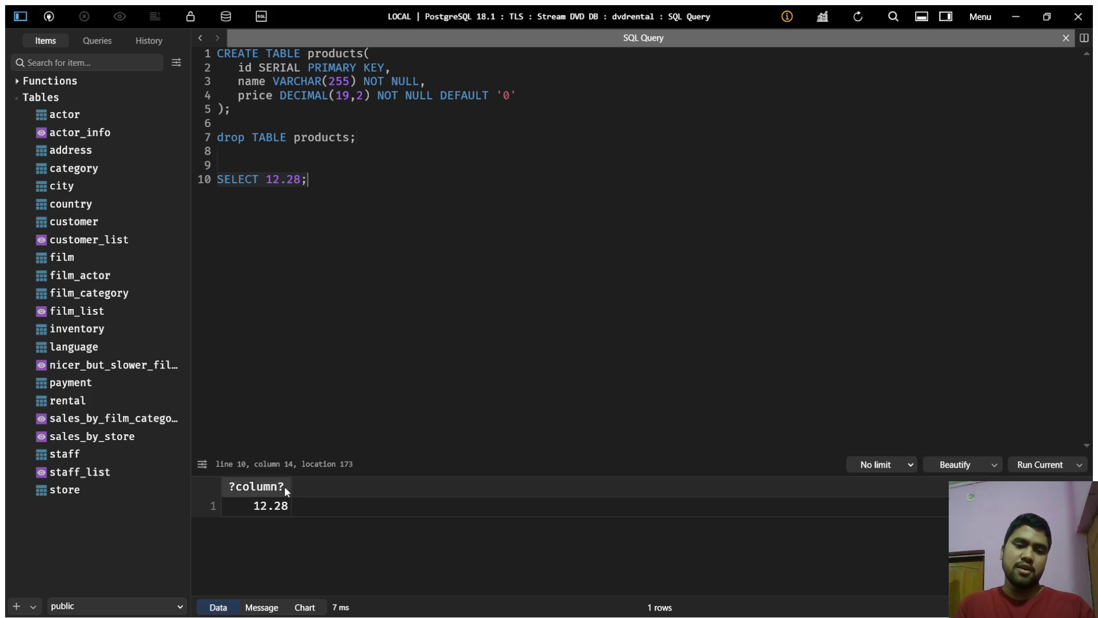
pyautogui.write('AS pr')
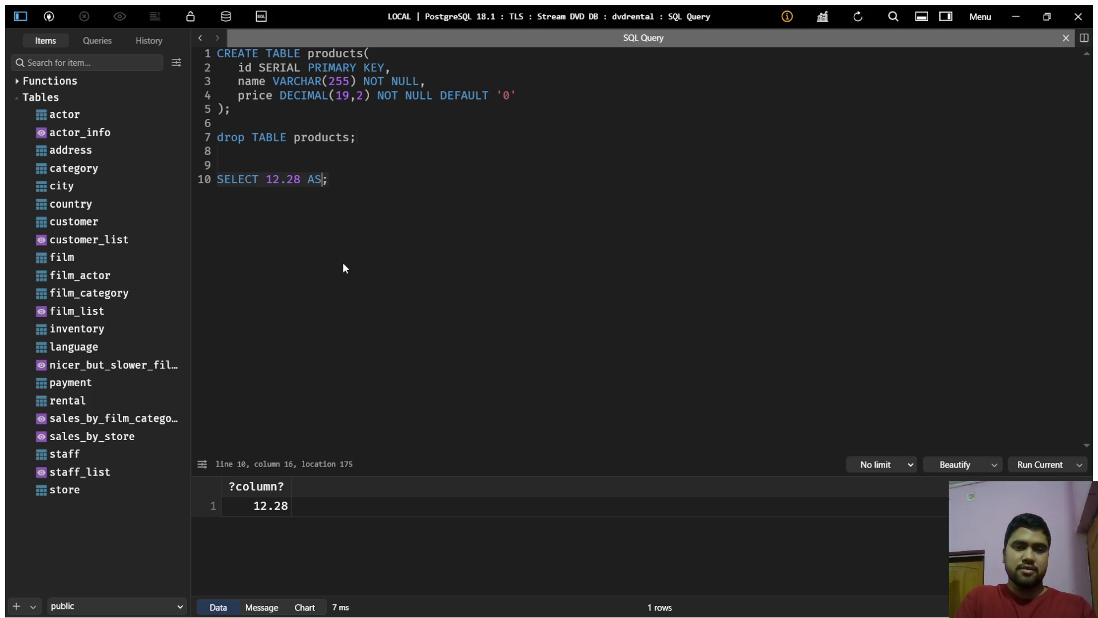
pyautogui.write('ice')
pyautogui.hotkey('ctrl', 'Return')
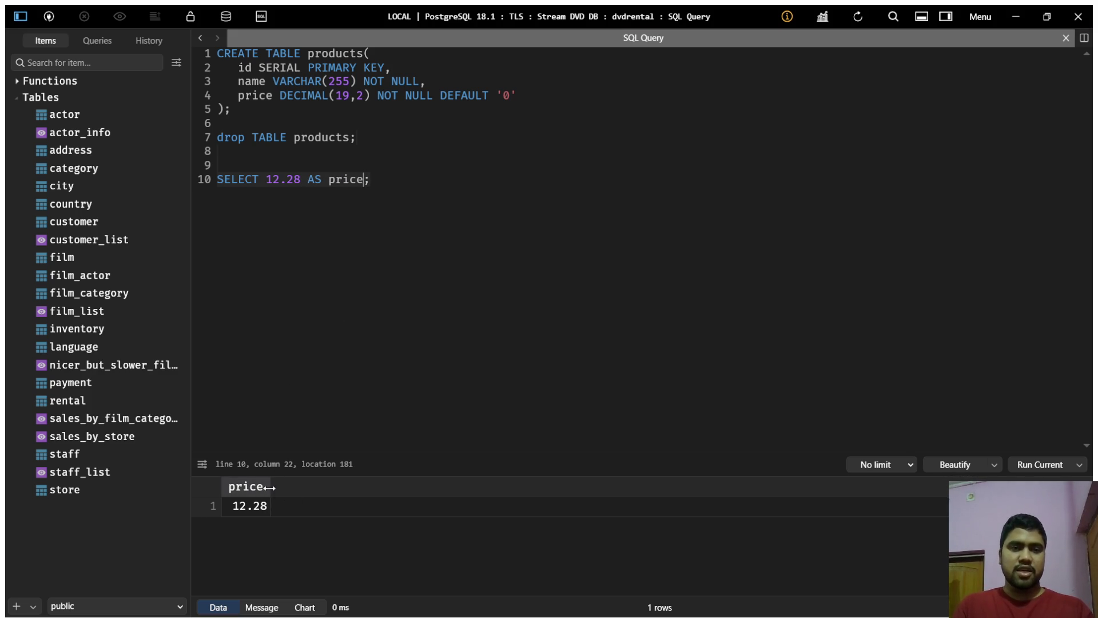
pyautogui.moveTo(269, 487); pyautogui.dragTo(335, 487)
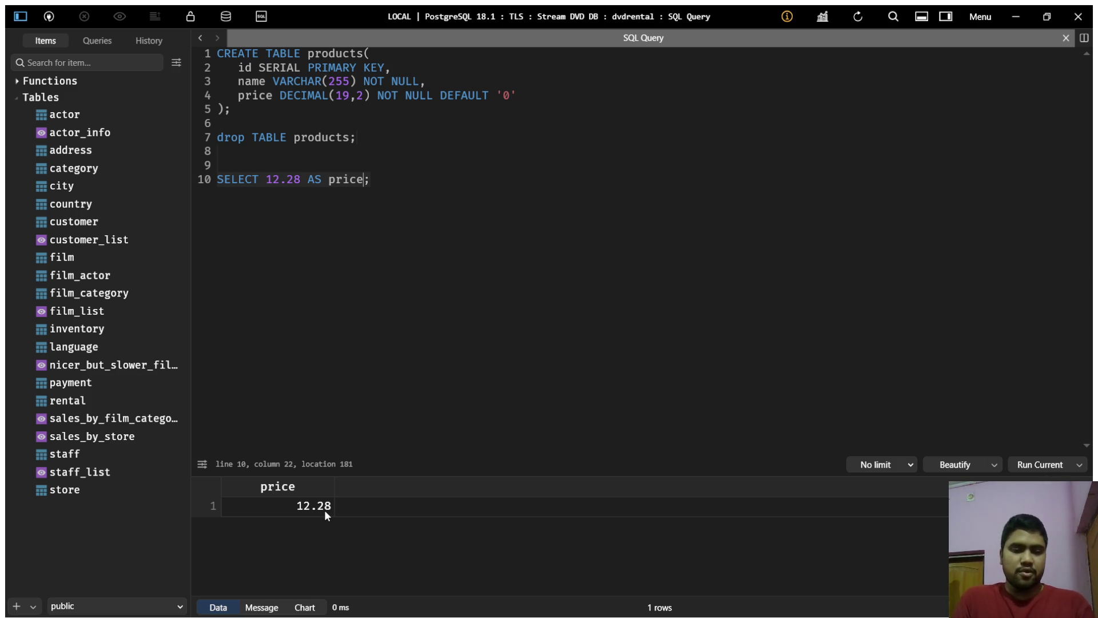
pyautogui.click(301, 179)
# - Cast the literal to money as SELECT 12.28::money AS price, fixing the misspelling
pyautogui.write('::moen')
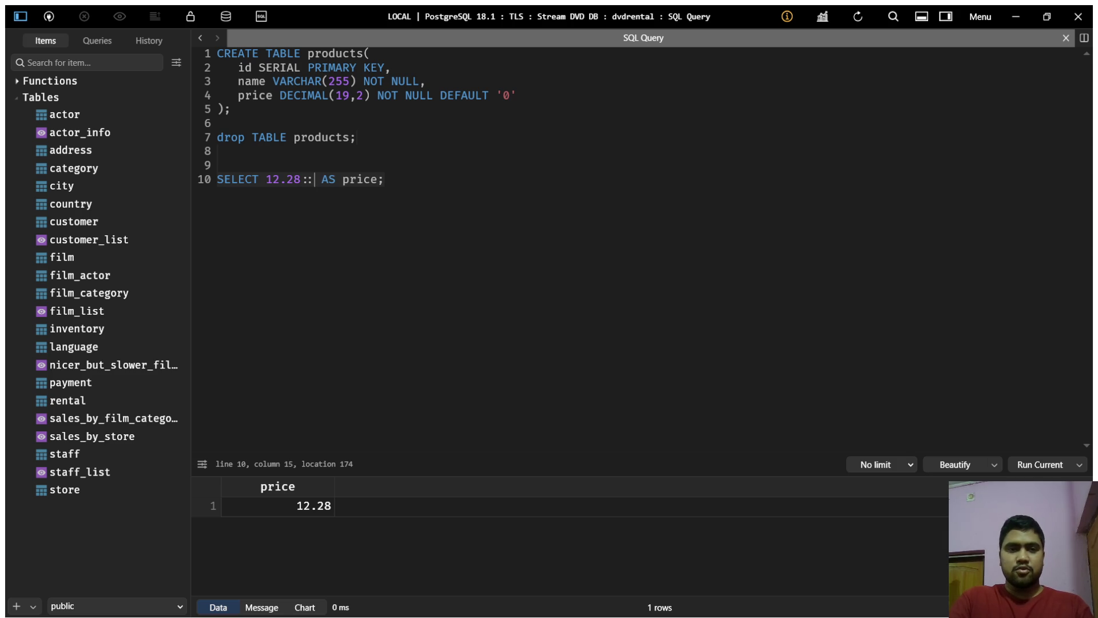
pyautogui.write('y')
pyautogui.press('BackSpace')
pyautogui.press('BackSpace')
pyautogui.press('BackSpace')
pyautogui.write('ney')
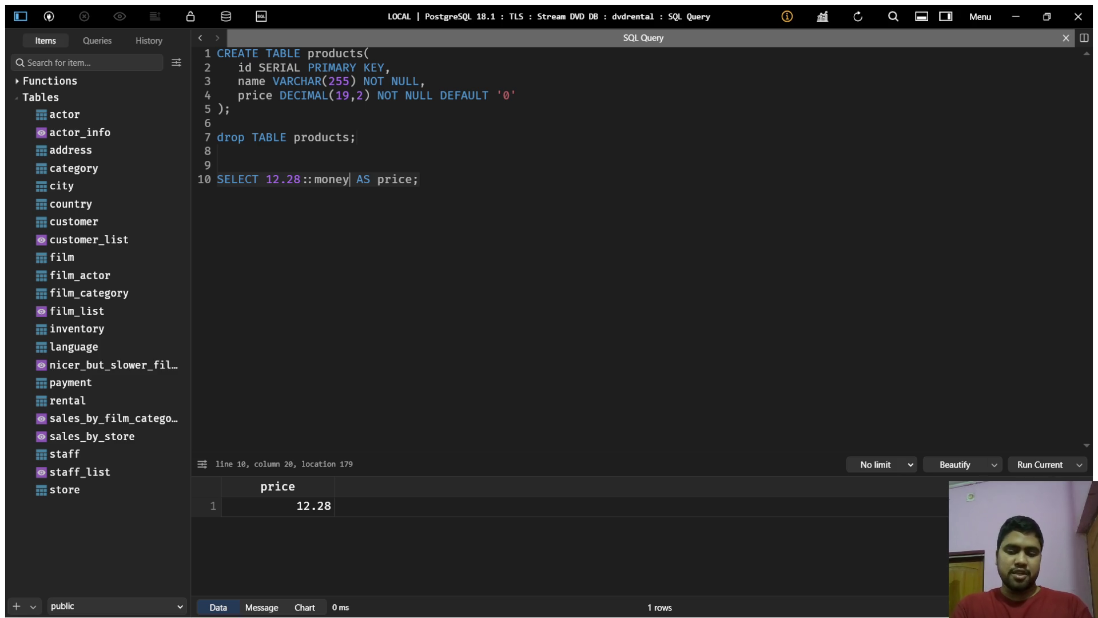
pyautogui.hotkey('ctrl', 'Return')
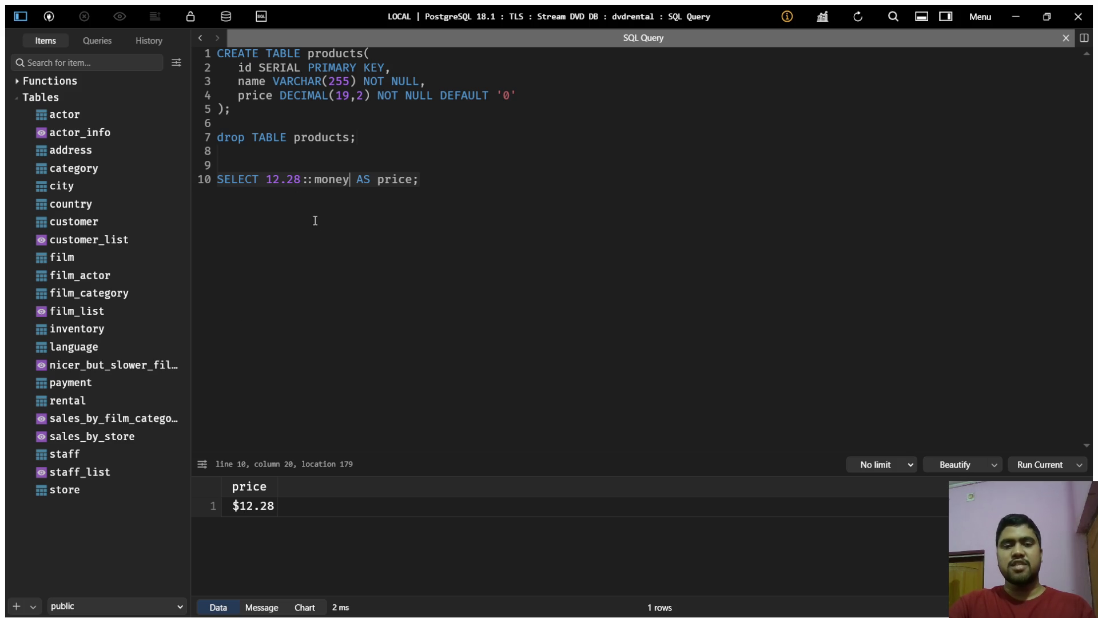
# - Rerun with 12.288888::money, which returns $12.29, then return to the browser tutorial
pyautogui.click(301, 180)
pyautogui.write('8888')
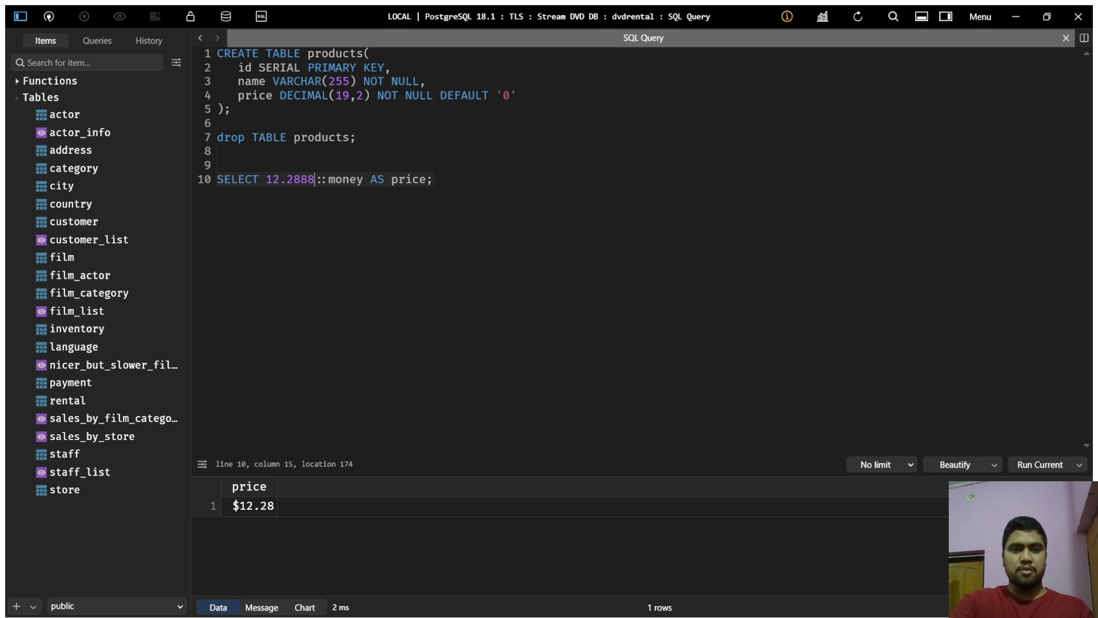
pyautogui.hotkey('ctrl', 'Return')
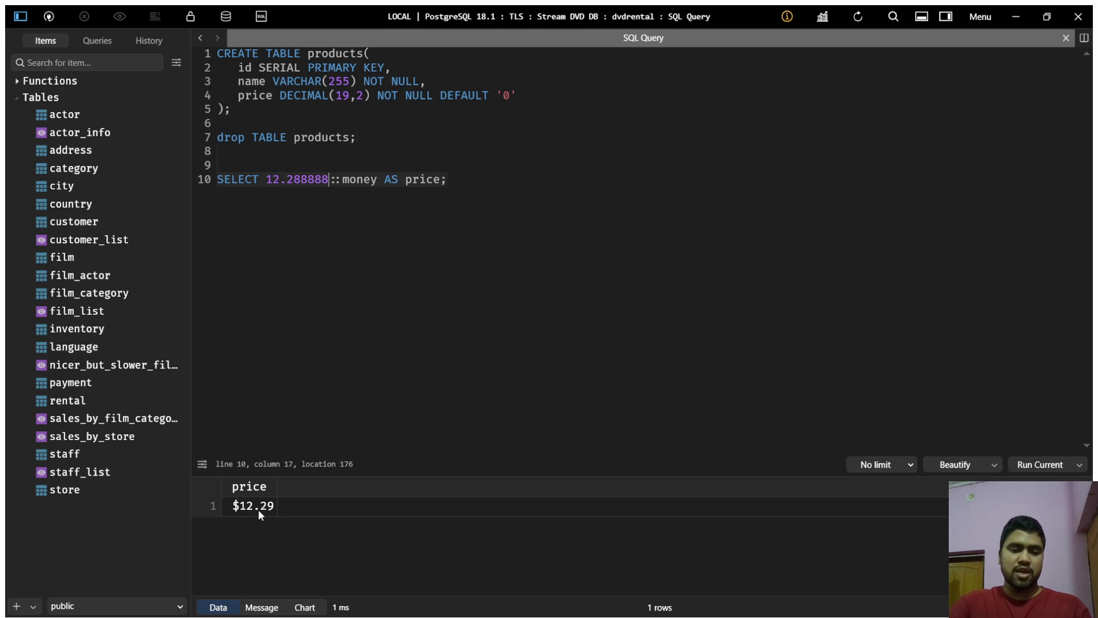
pyautogui.click(378, 180)
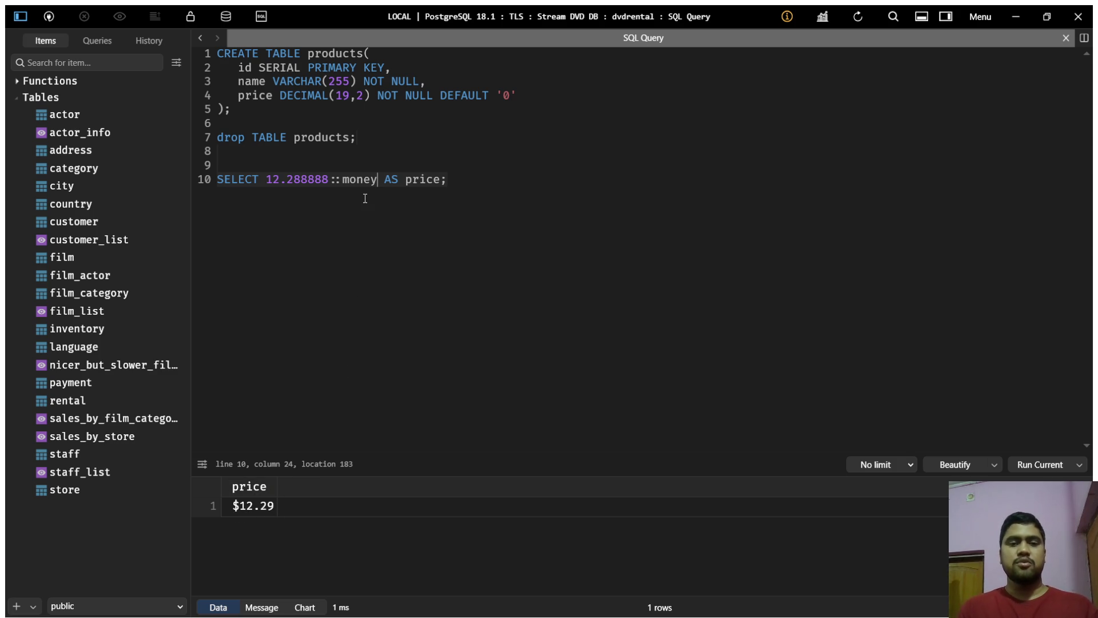
pyautogui.hotkey('alt', 'Tab')
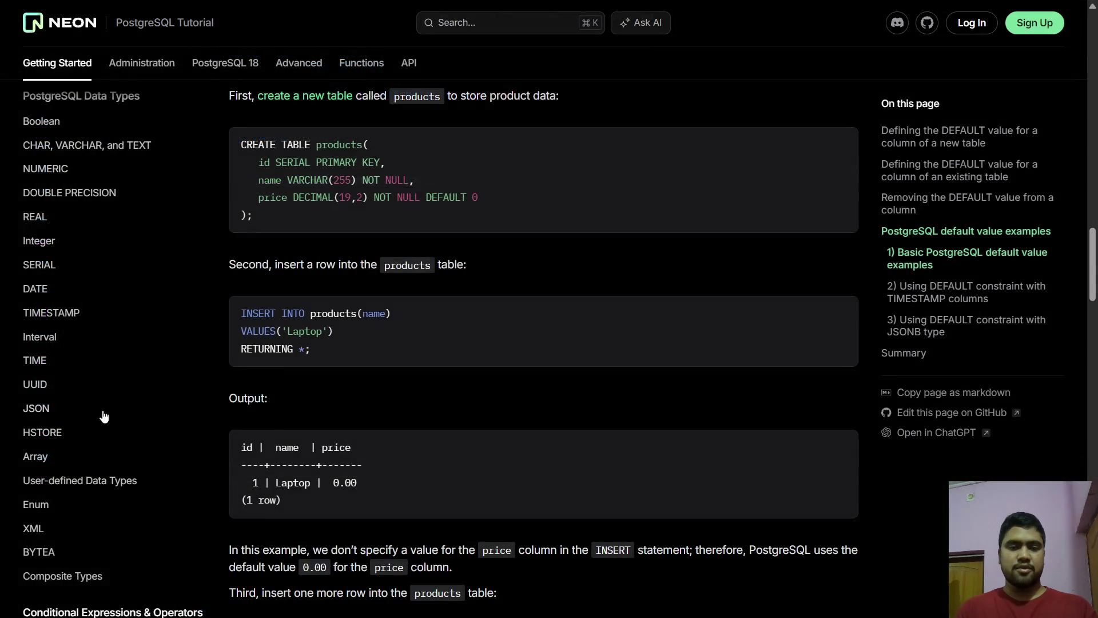
# - Scroll through the DEFAULT Constraint tutorial to the products CREATE TABLE example
pyautogui.scroll(3, 95, 284)
pyautogui.scroll(2, 95, 284)
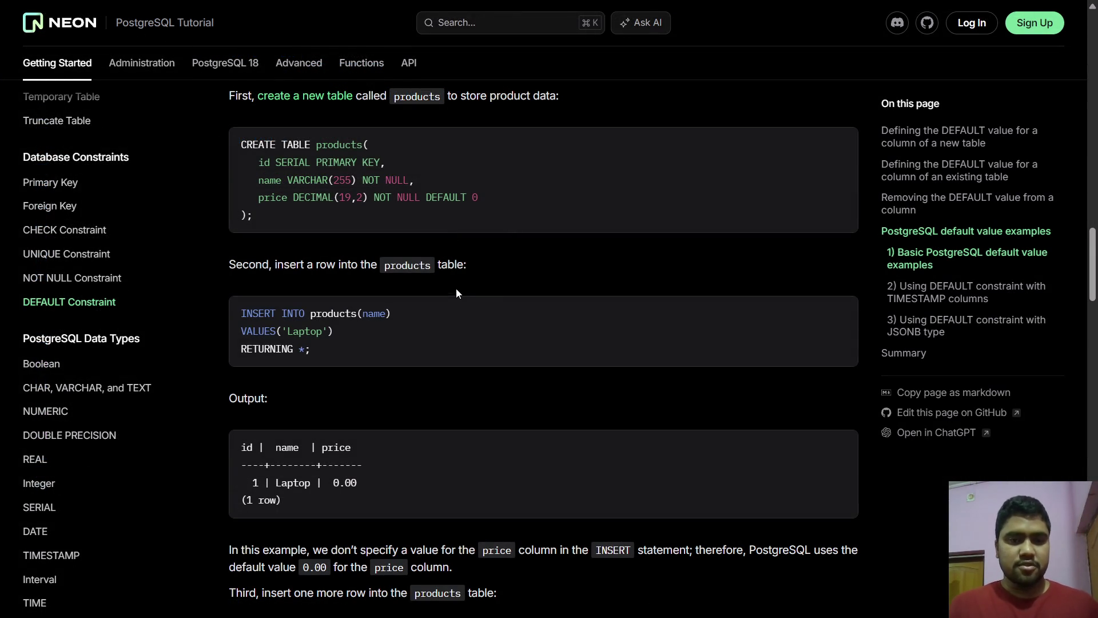
pyautogui.scroll(-3, 456, 292)
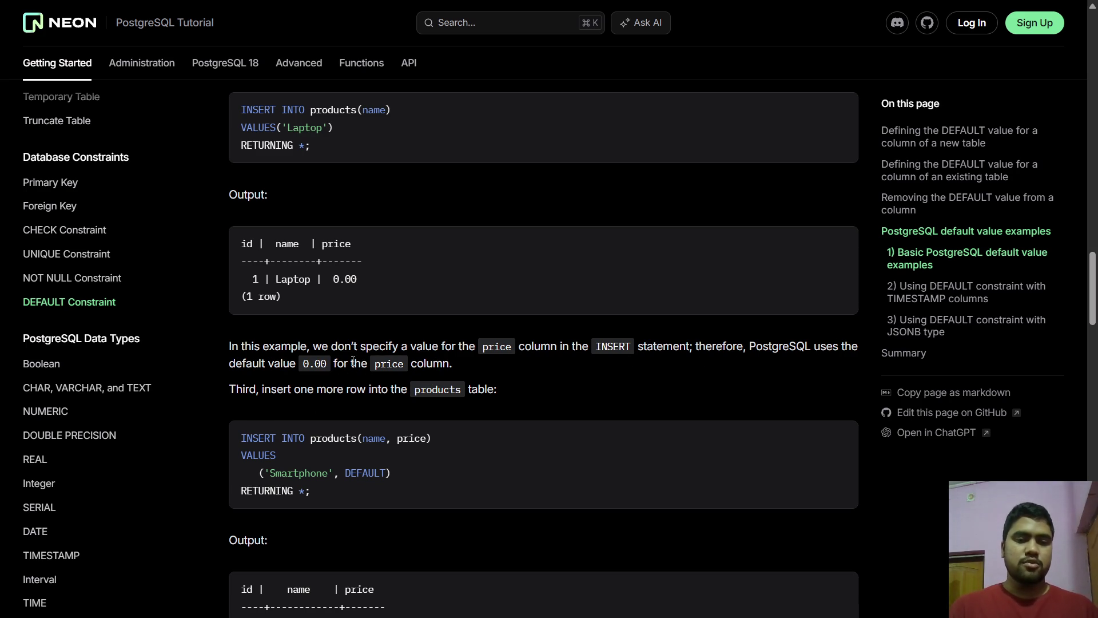
pyautogui.moveTo(361, 280); pyautogui.dragTo(321, 283)
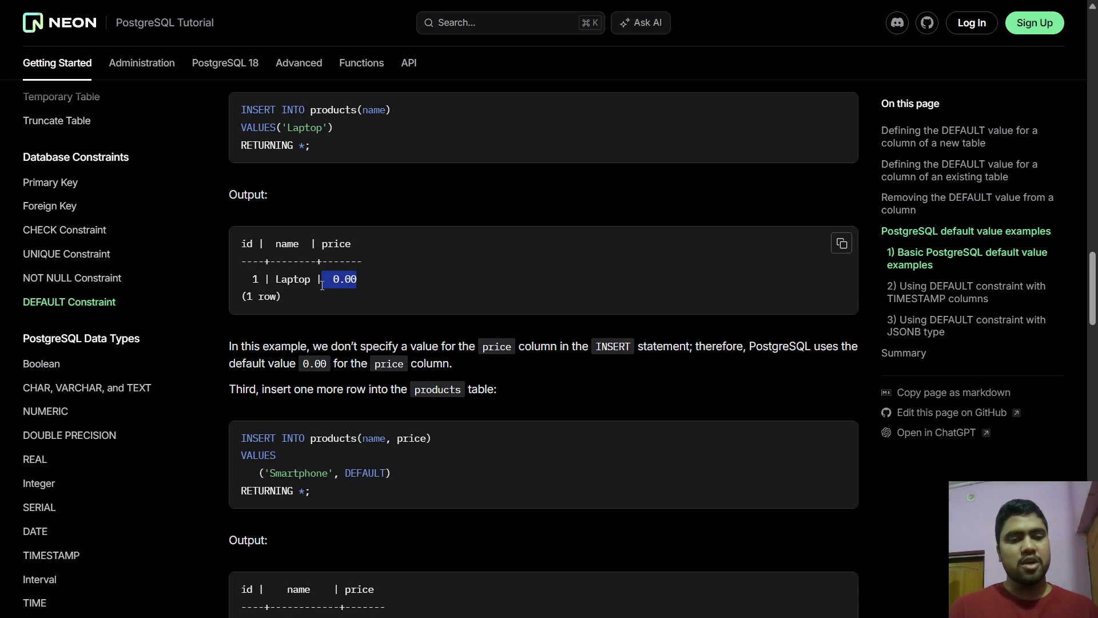
pyautogui.scroll(5, 321, 283)
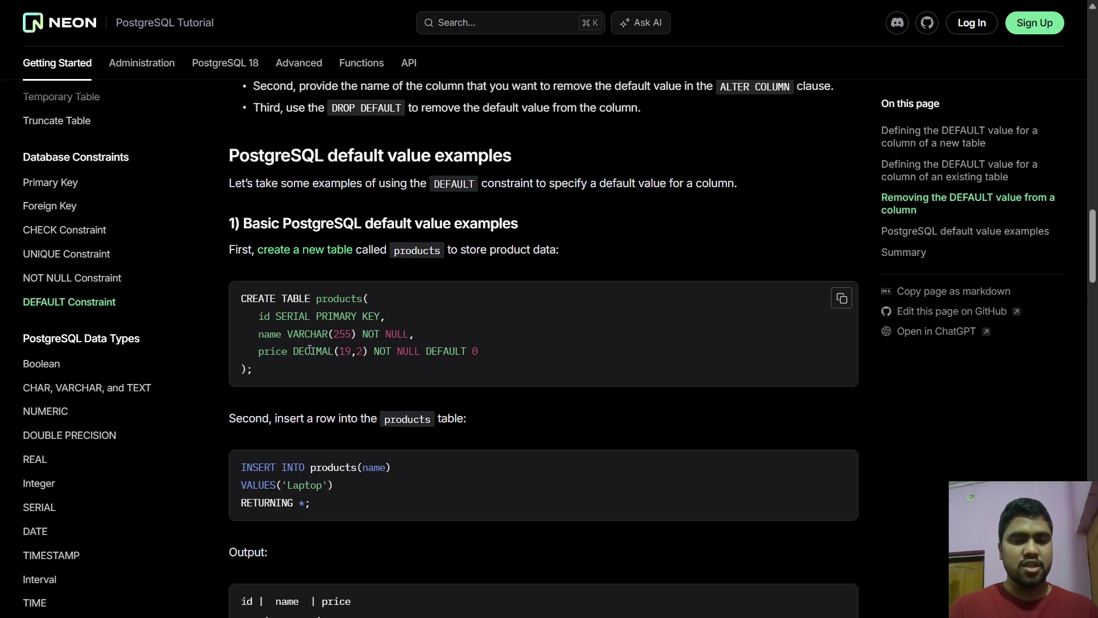
# - Highlight DECIMAL(19,2) in the price column, then scroll to the Laptop output showing 0.00
pyautogui.doubleClick(309, 350)
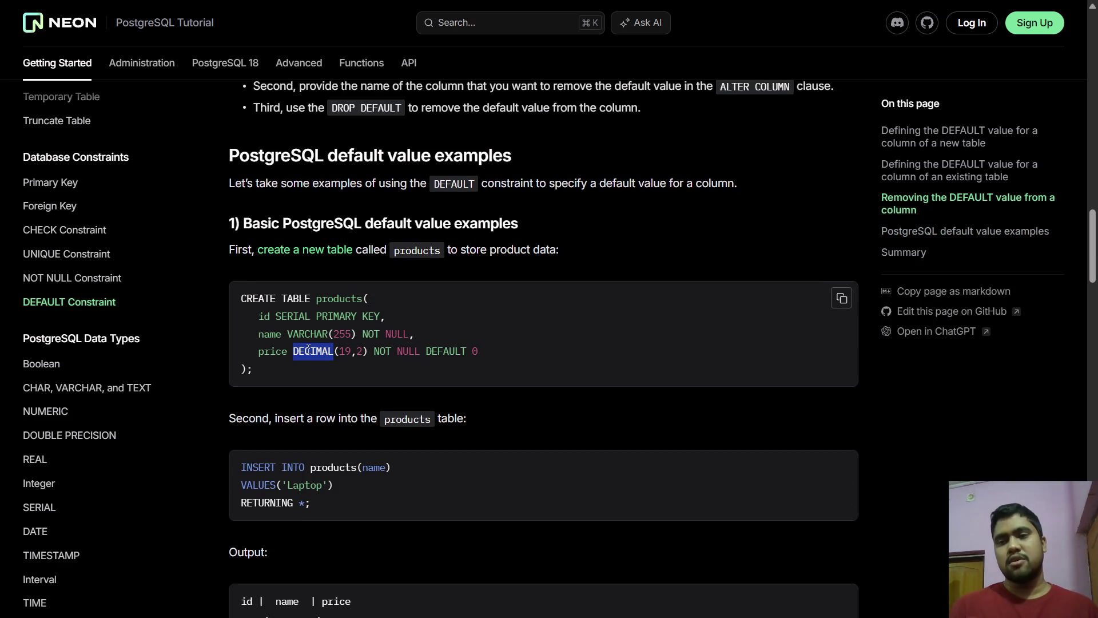
pyautogui.scroll(-3, 309, 349)
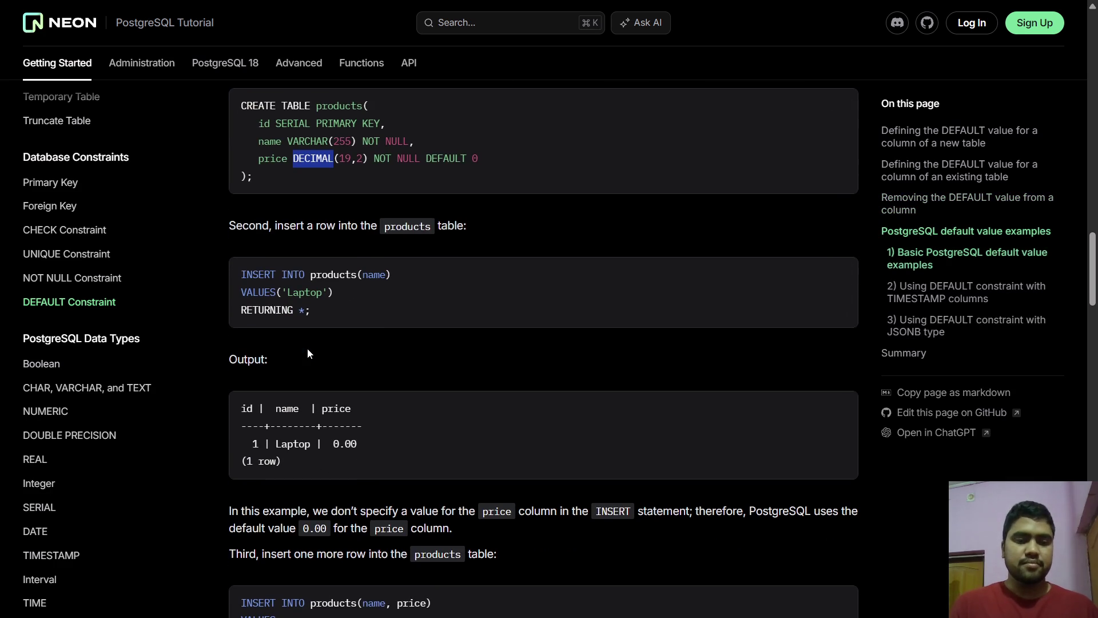
pyautogui.doubleClick(359, 156)
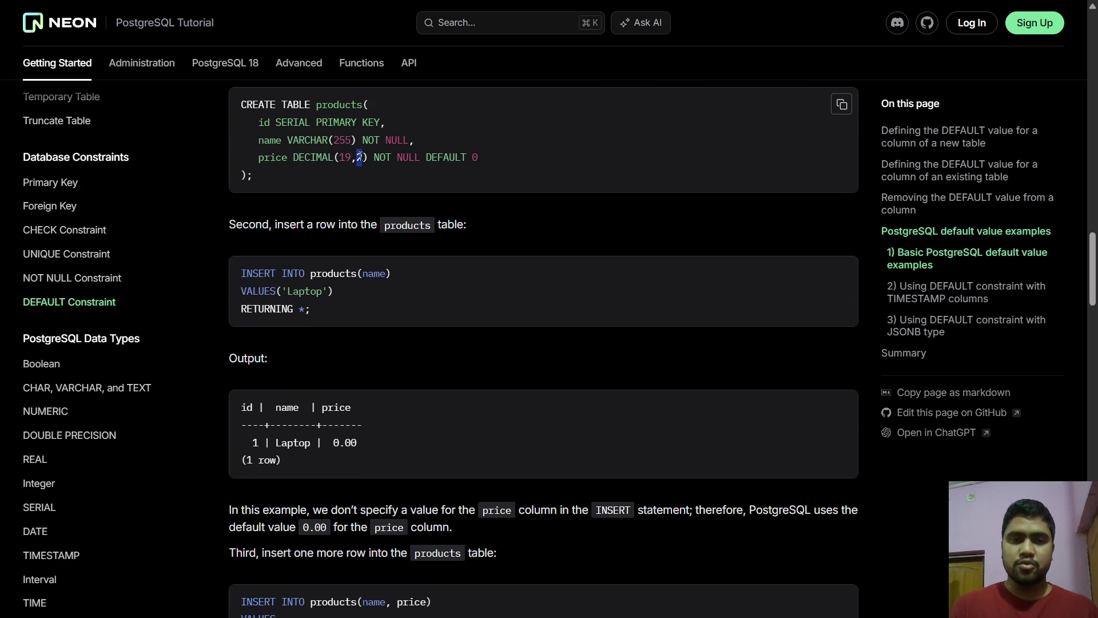
pyautogui.keyDown('shift'); pyautogui.click(345, 158); pyautogui.keyUp('shift')
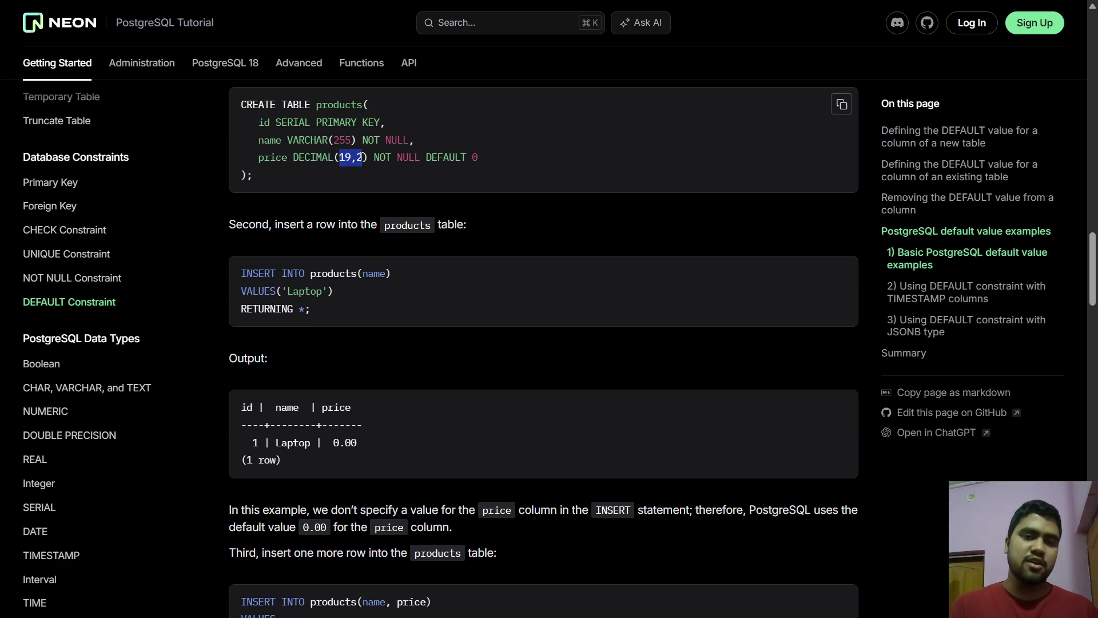
pyautogui.doubleClick(365, 156)
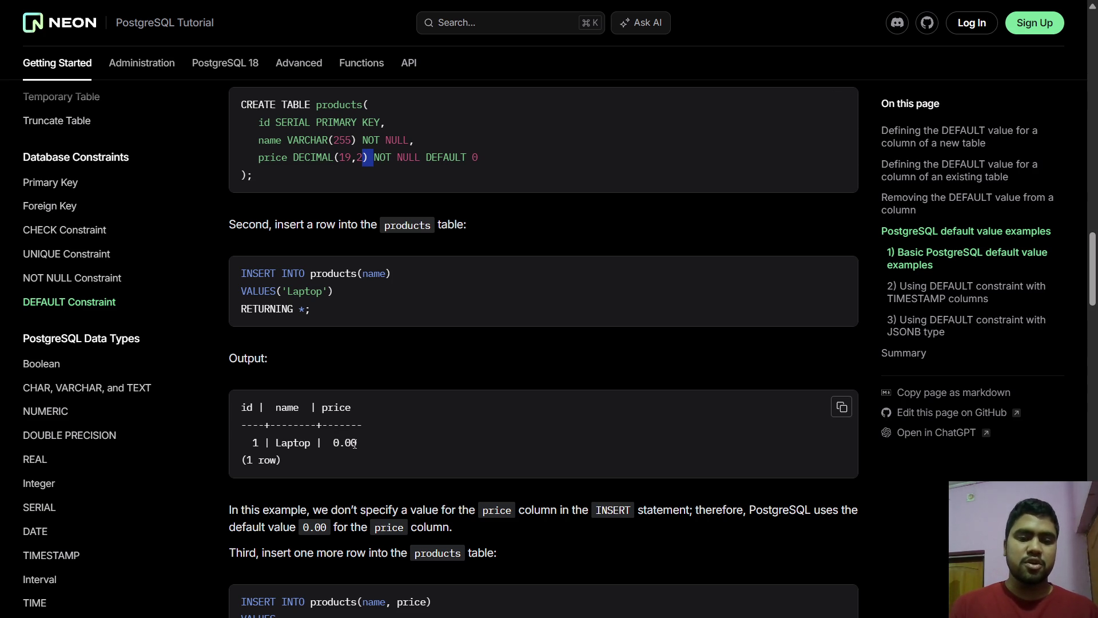
pyautogui.click(365, 156)
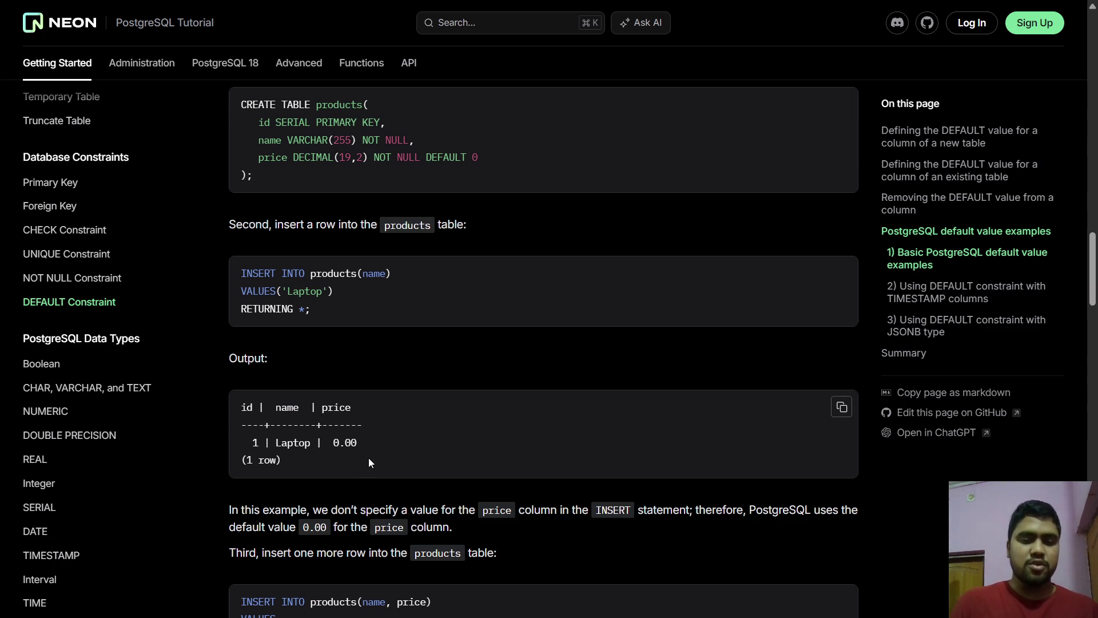
pyautogui.scroll(-3, 423, 396)
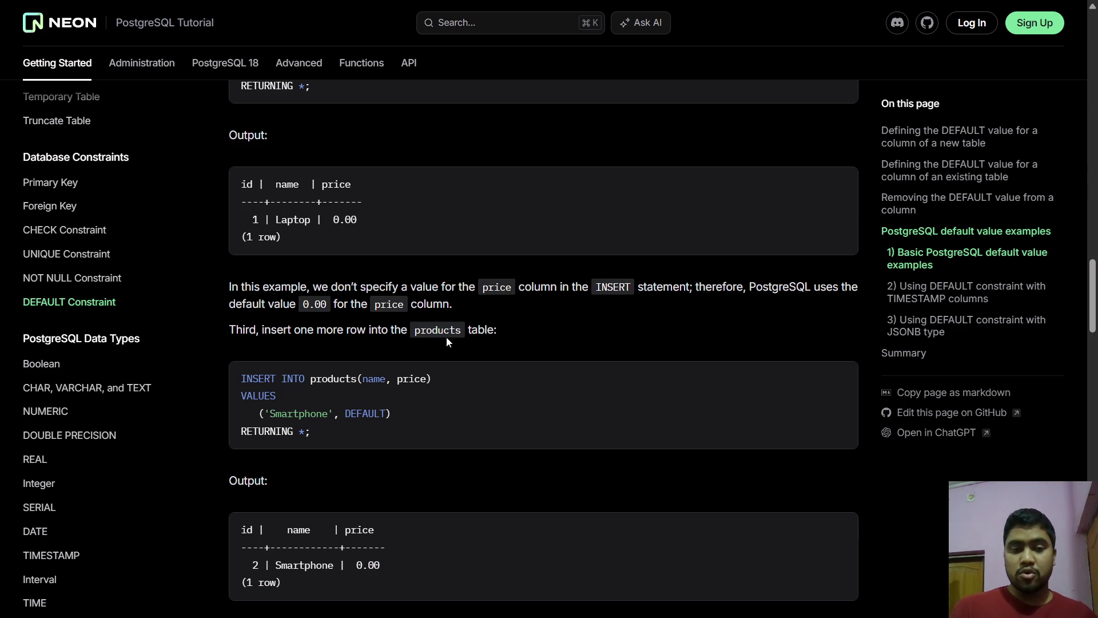
# - Highlight DEFAULT in the Smartphone insert and the resulting 0.00 price in its output
pyautogui.scroll(-1, 319, 419)
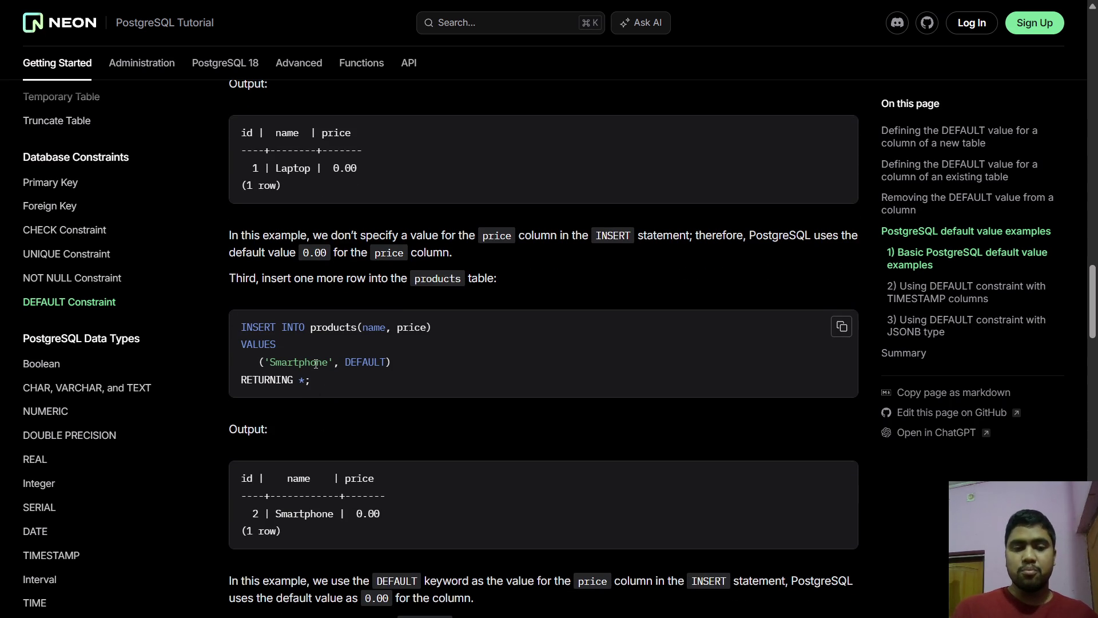
pyautogui.doubleClick(373, 359)
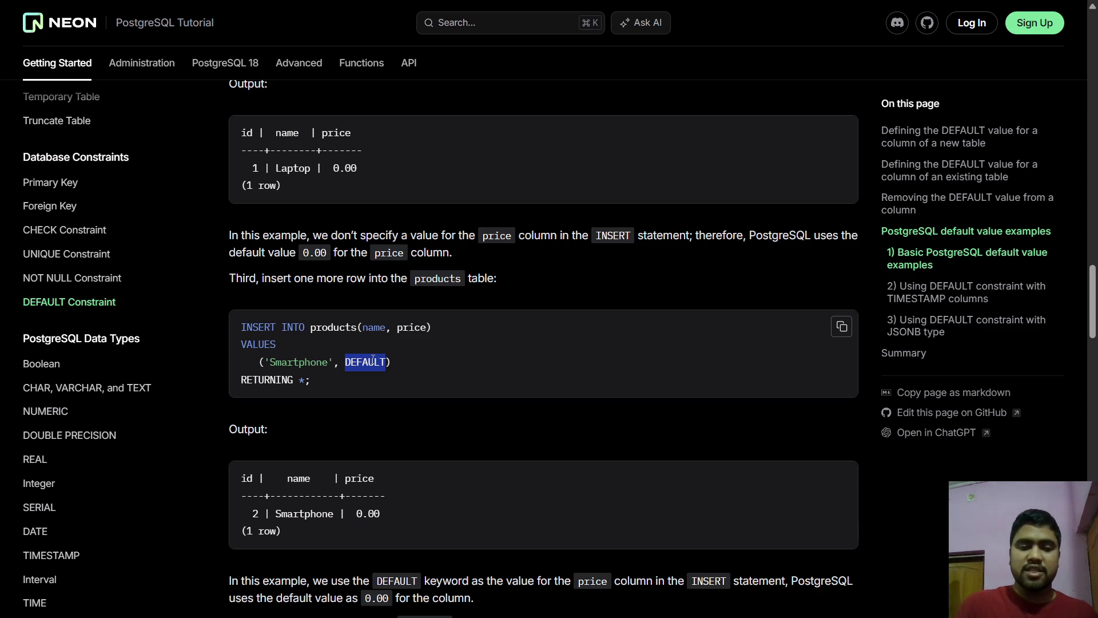
pyautogui.scroll(-3, 373, 359)
pyautogui.moveTo(383, 334); pyautogui.dragTo(359, 332)
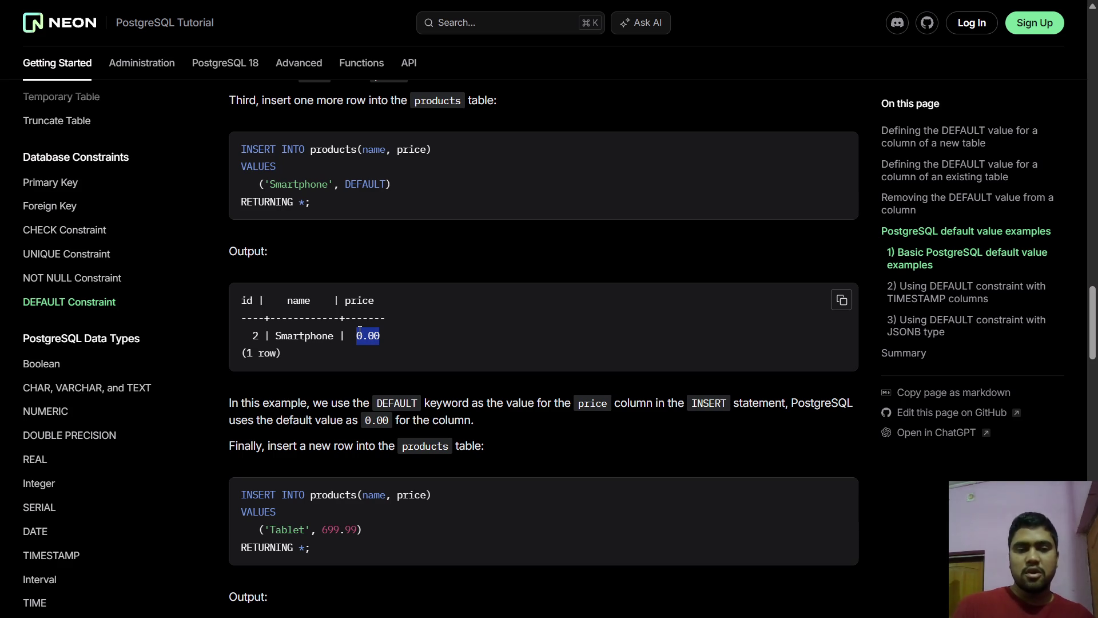
# - Clear the selection and scroll down to the Tablet insert priced 699.99
pyautogui.scroll(1, 426, 235)
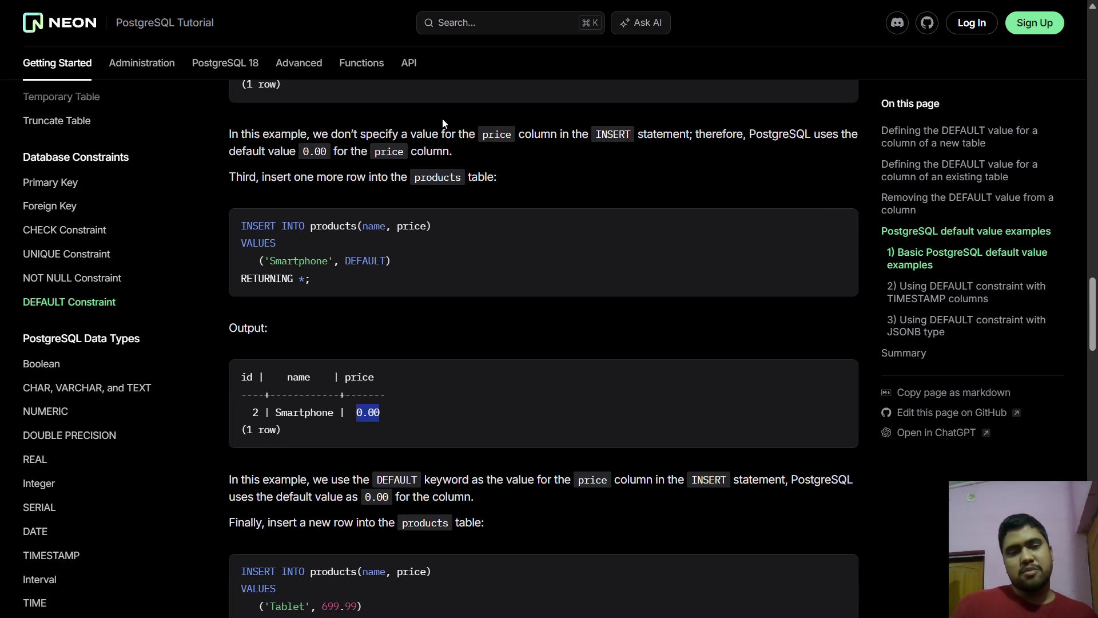
pyautogui.scroll(5, 442, 120)
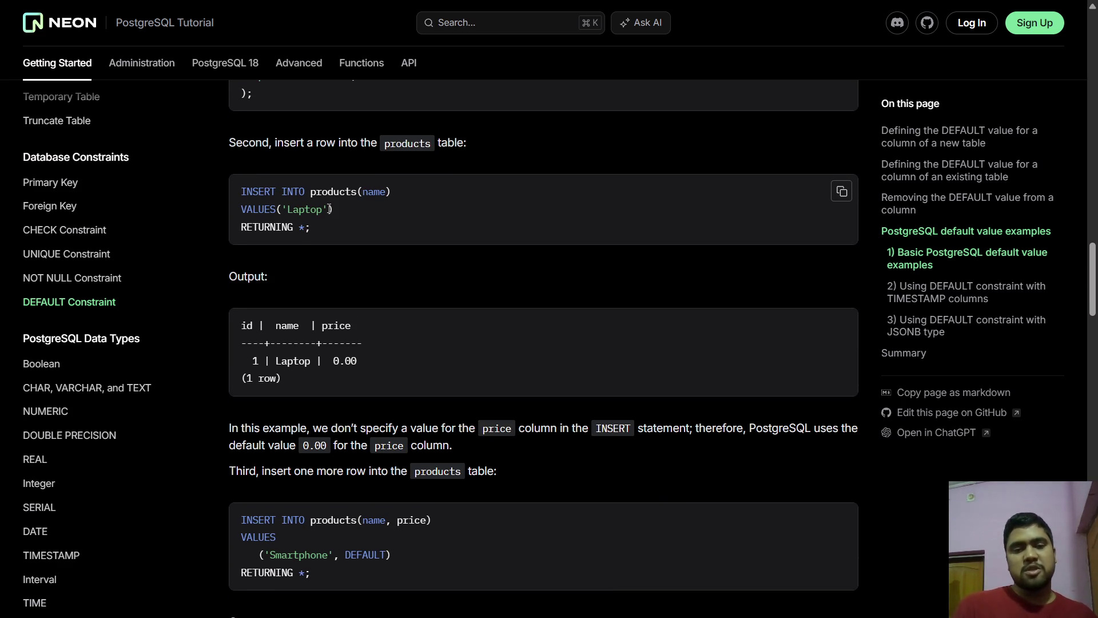
pyautogui.scroll(-5, 329, 209)
pyautogui.scroll(4, 335, 208)
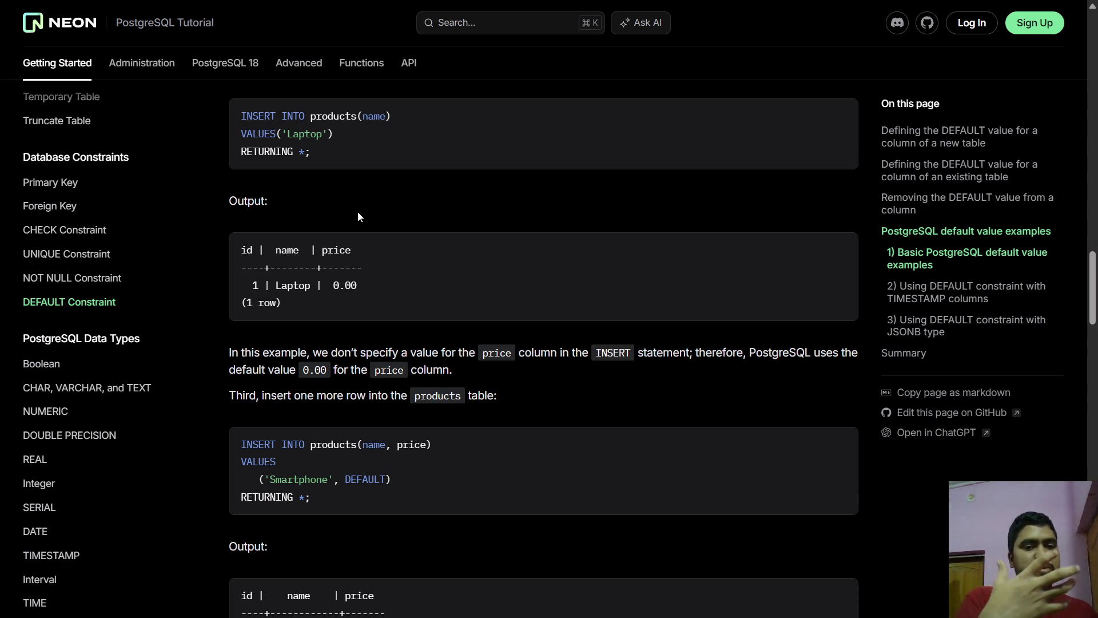
pyautogui.scroll(-3, 358, 212)
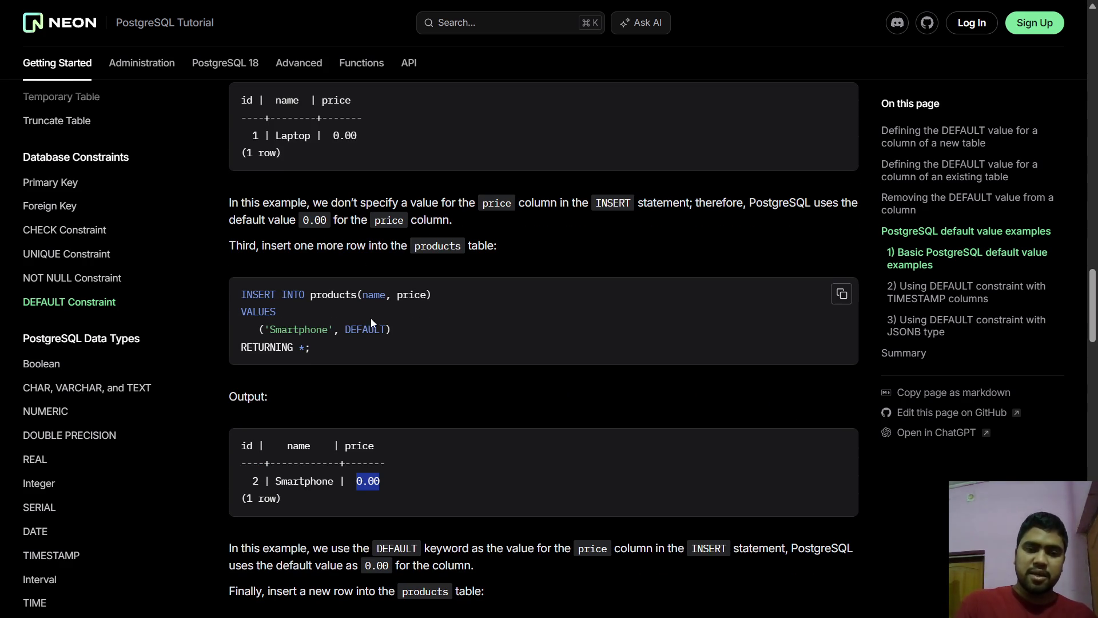
pyautogui.click(364, 324)
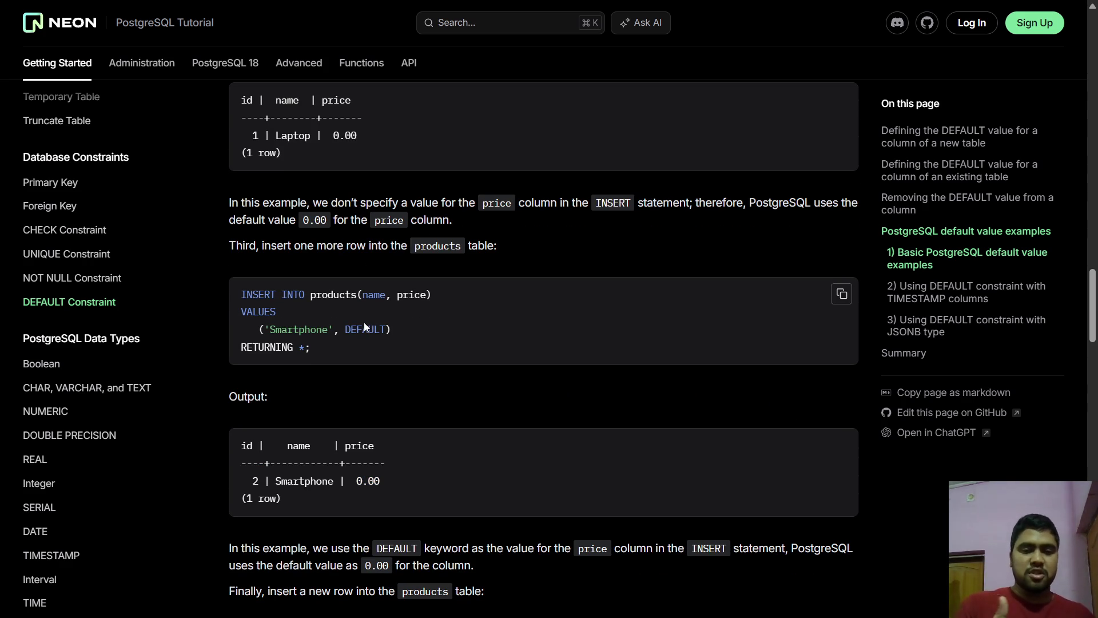
pyautogui.scroll(-3, 365, 326)
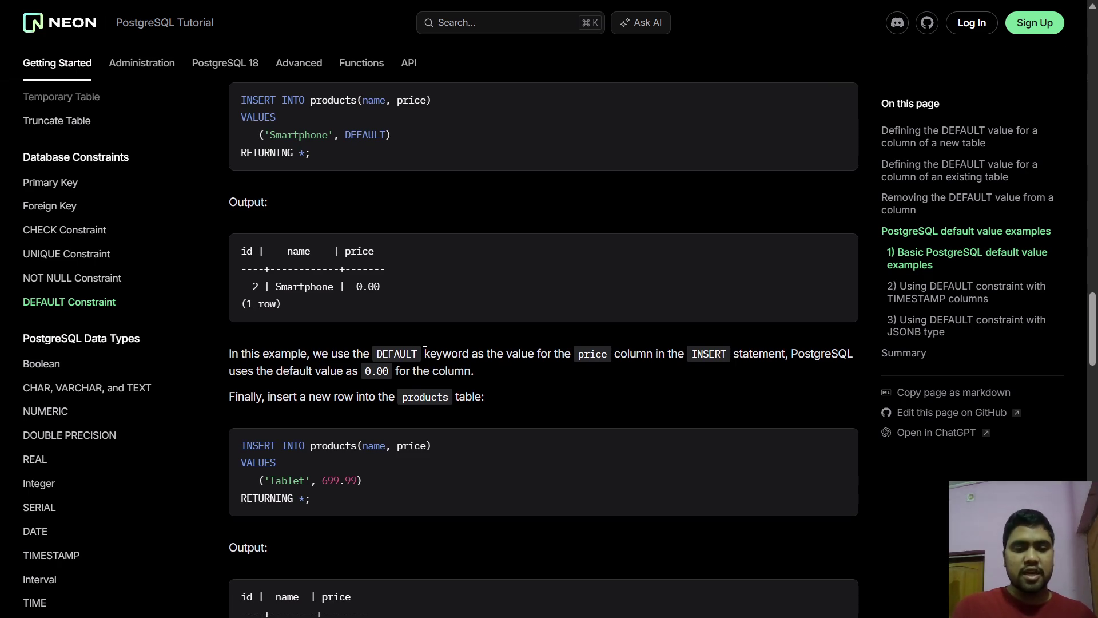
pyautogui.scroll(-2, 425, 350)
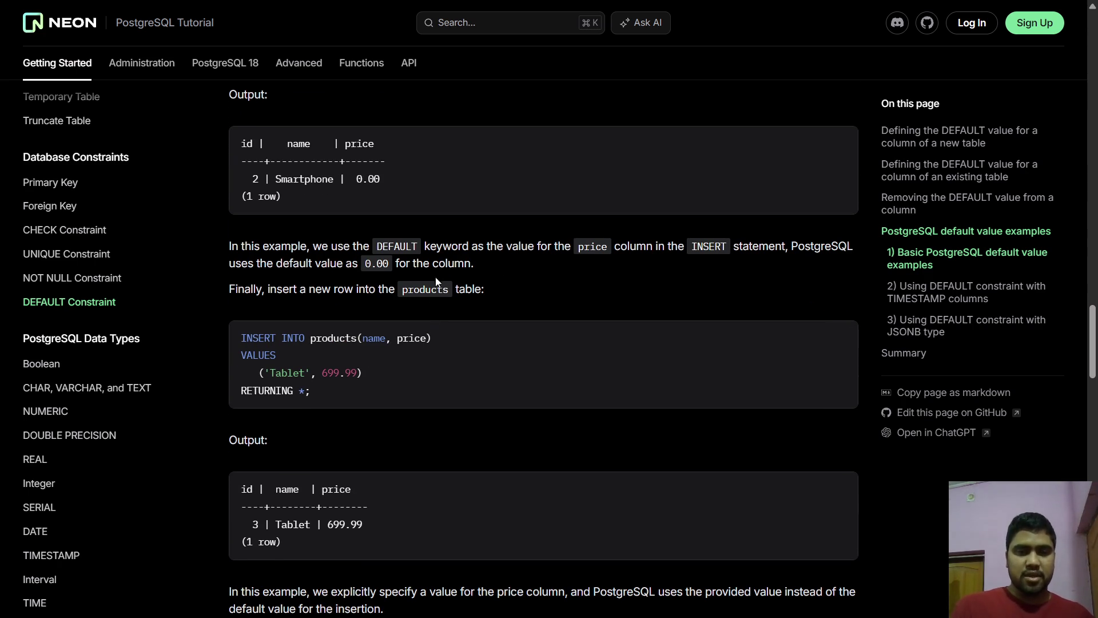
# - Highlight 699.99 in the Tablet insert and output, then scroll to the TIMESTAMP logs example
pyautogui.moveTo(321, 373); pyautogui.dragTo(359, 373)
pyautogui.scroll(-1, 359, 372)
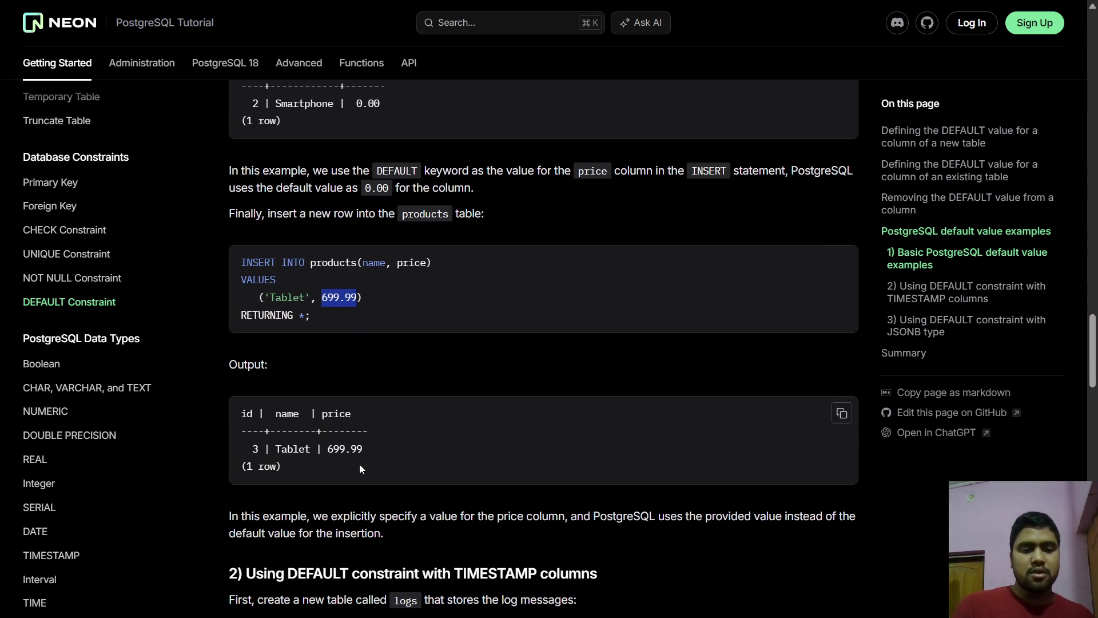
pyautogui.moveTo(328, 448); pyautogui.dragTo(392, 457)
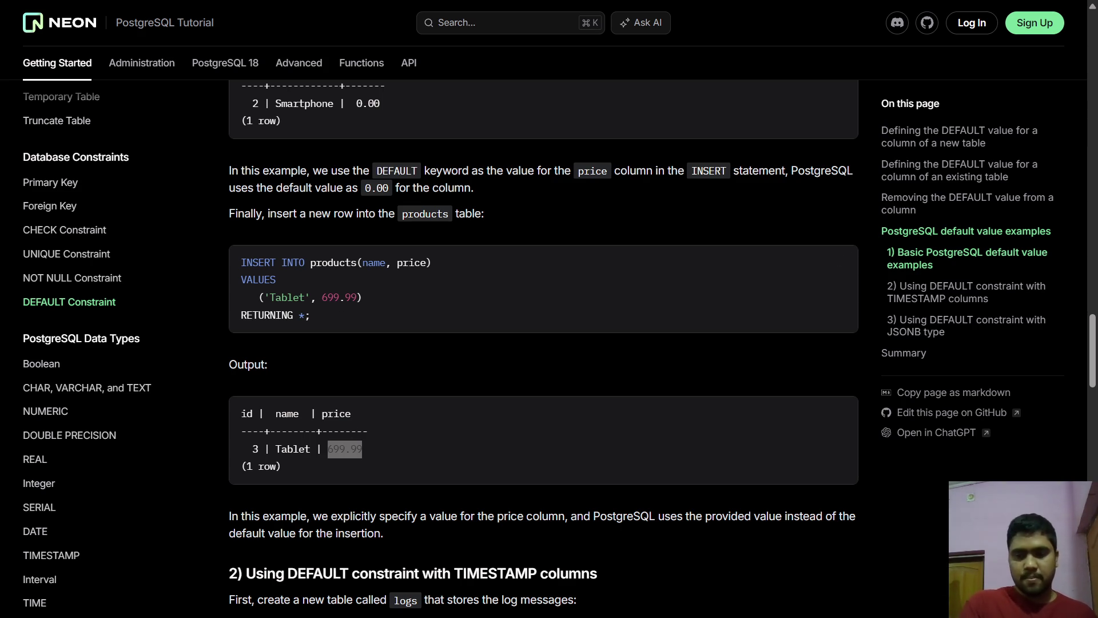
pyautogui.hotkey('alt', 'Tab')
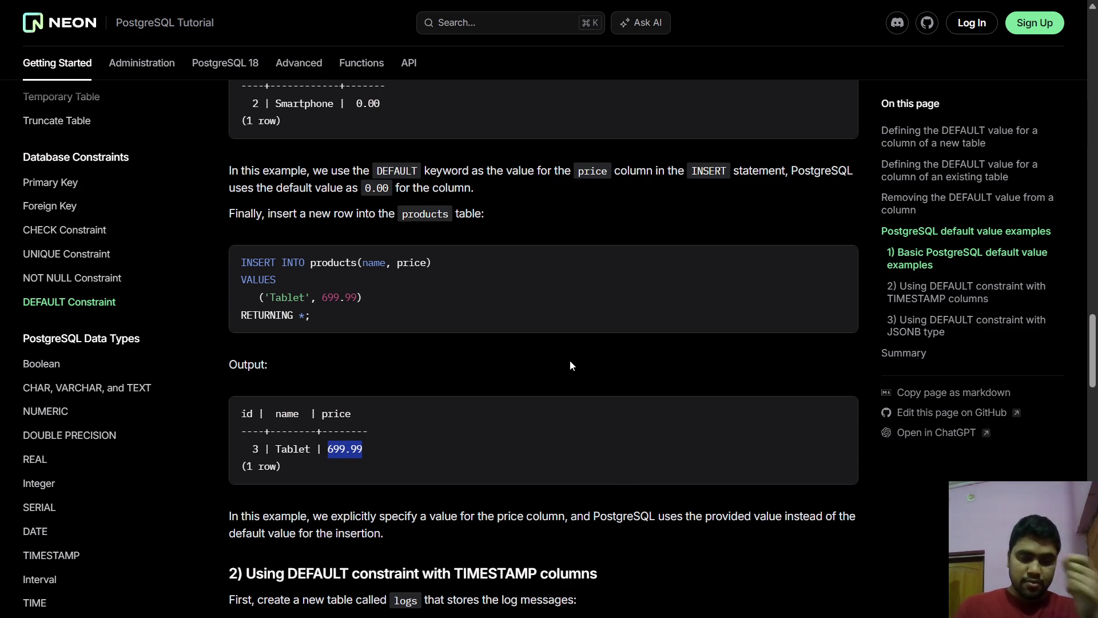
pyautogui.scroll(-5, 569, 365)
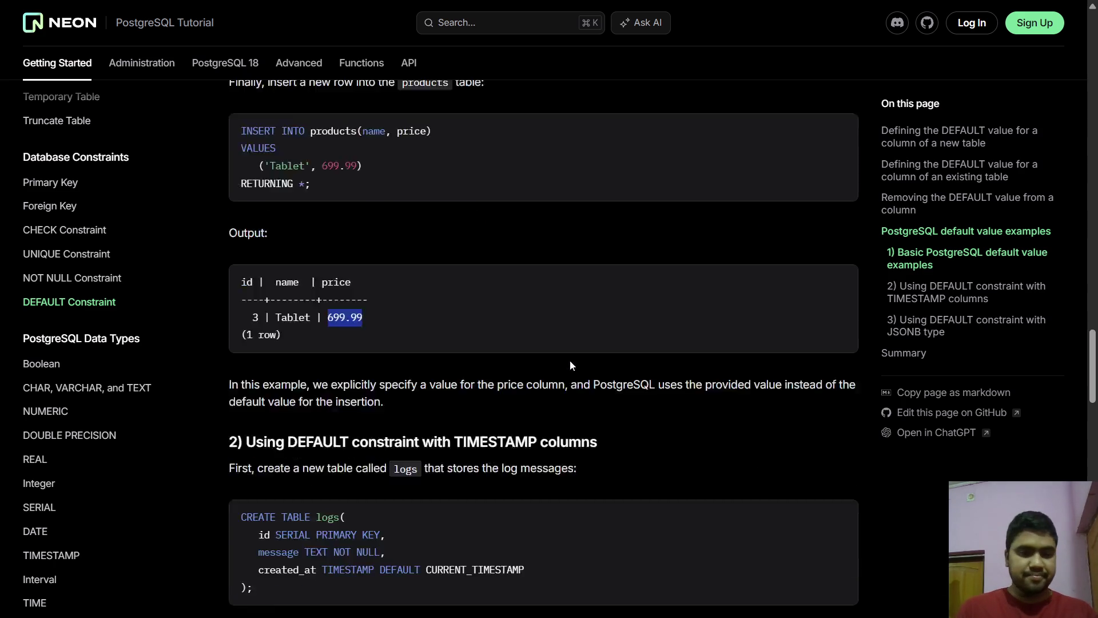
pyautogui.scroll(-1, 621, 287)
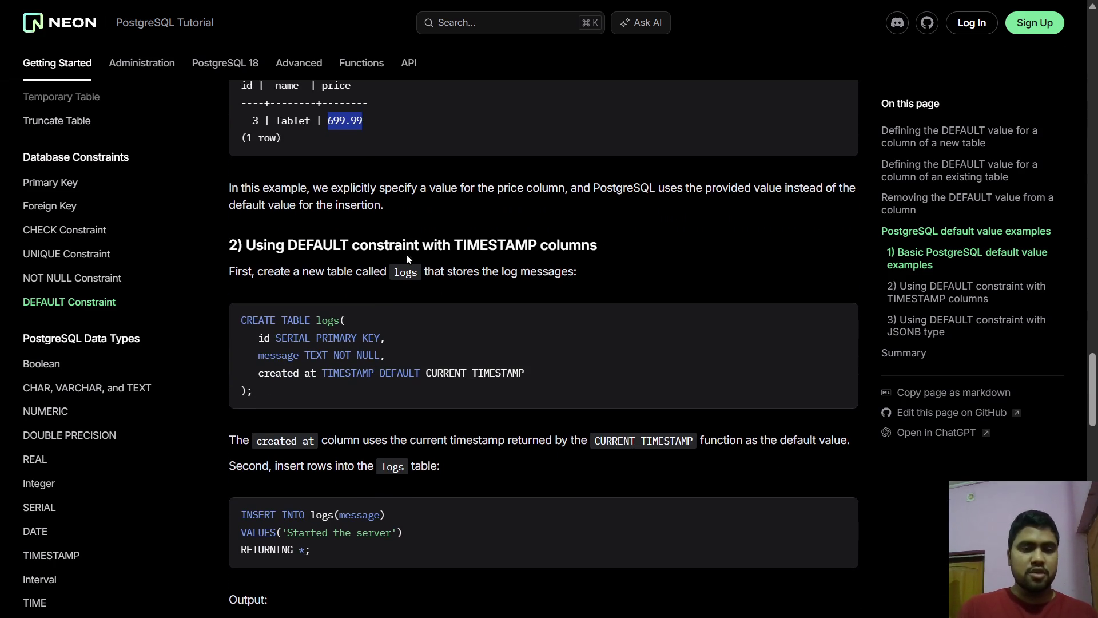
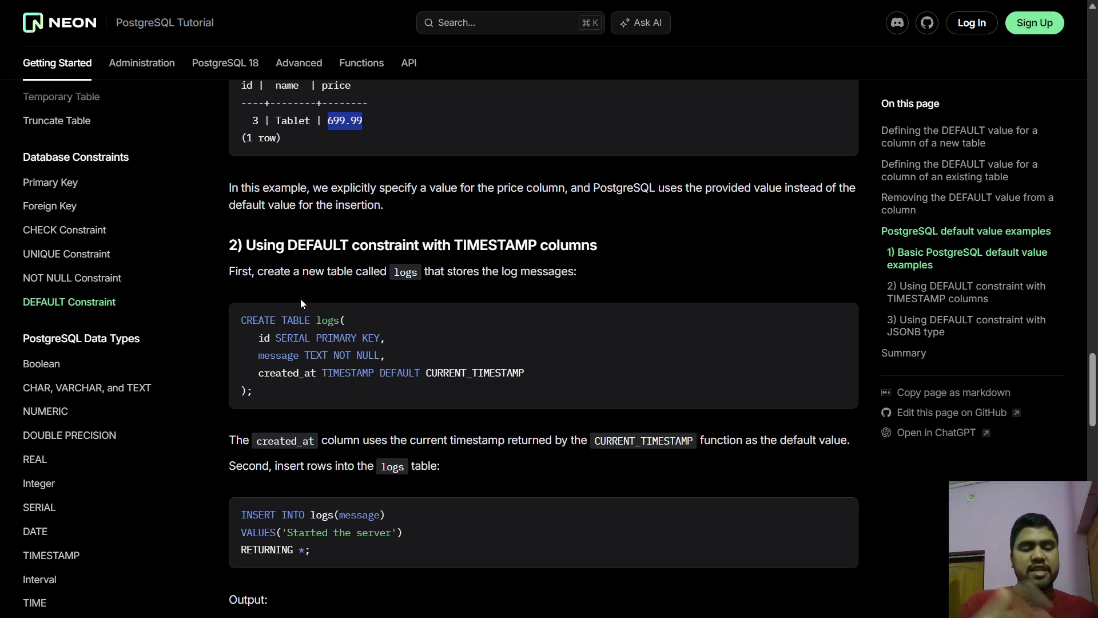
# - Scroll to the TIMESTAMP example and highlight its DEFAULT CURRENT_TIMESTAMP clause
pyautogui.scroll(-1, 301, 300)
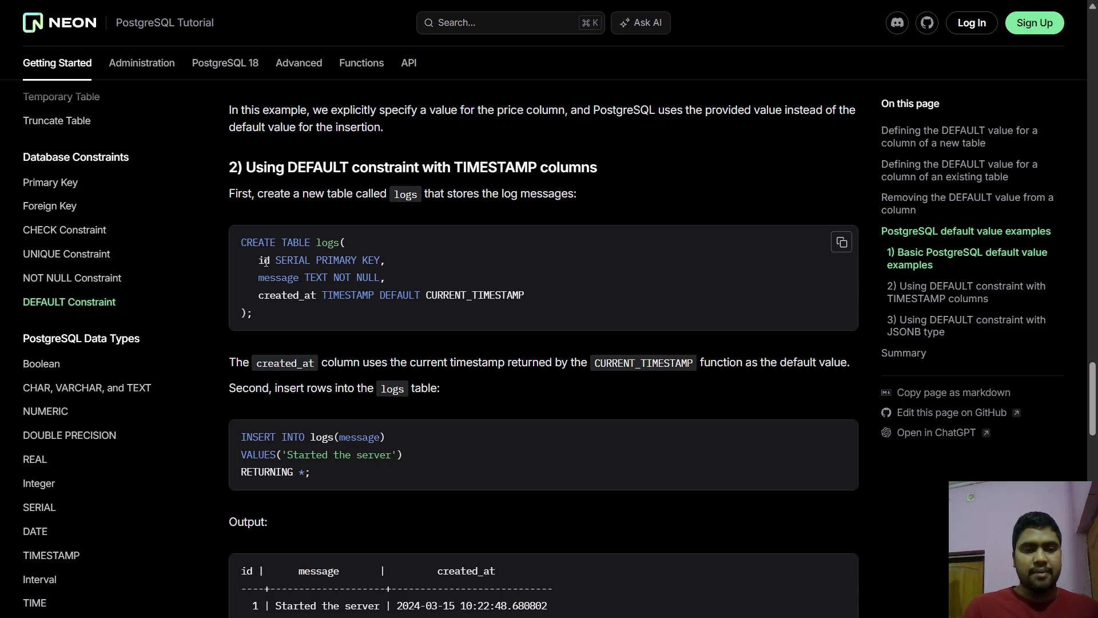
pyautogui.moveTo(286, 295); pyautogui.dragTo(530, 296)
pyautogui.click(324, 295)
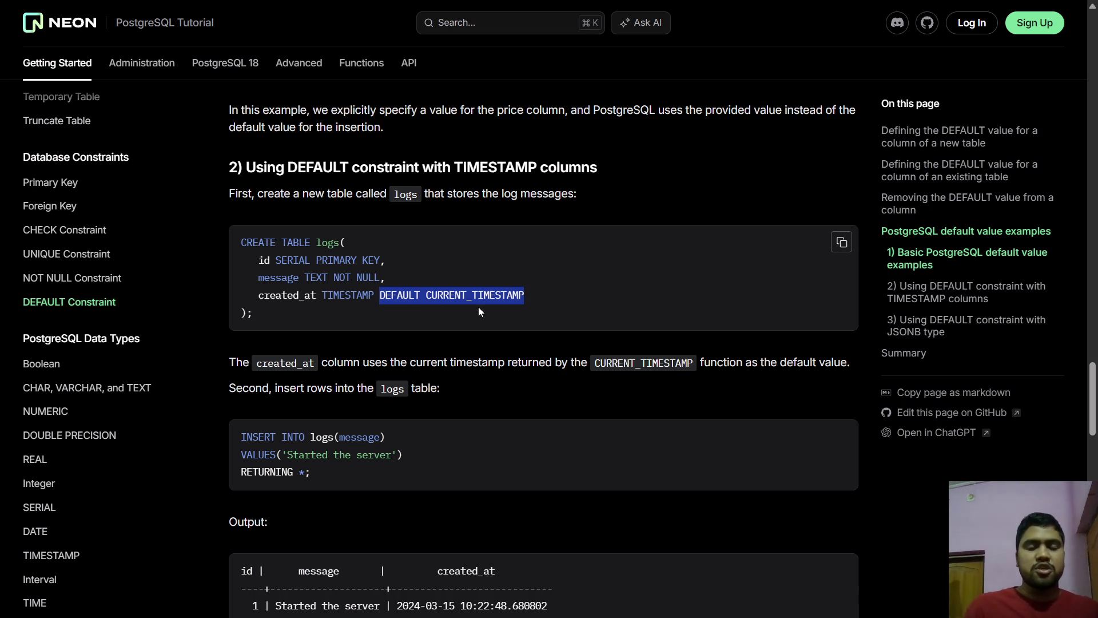
# - Highlight SERIAL, created_at and CURRENT_TIMESTAMP in the logs table code, then clear the selection
pyautogui.scroll(-2, 533, 300)
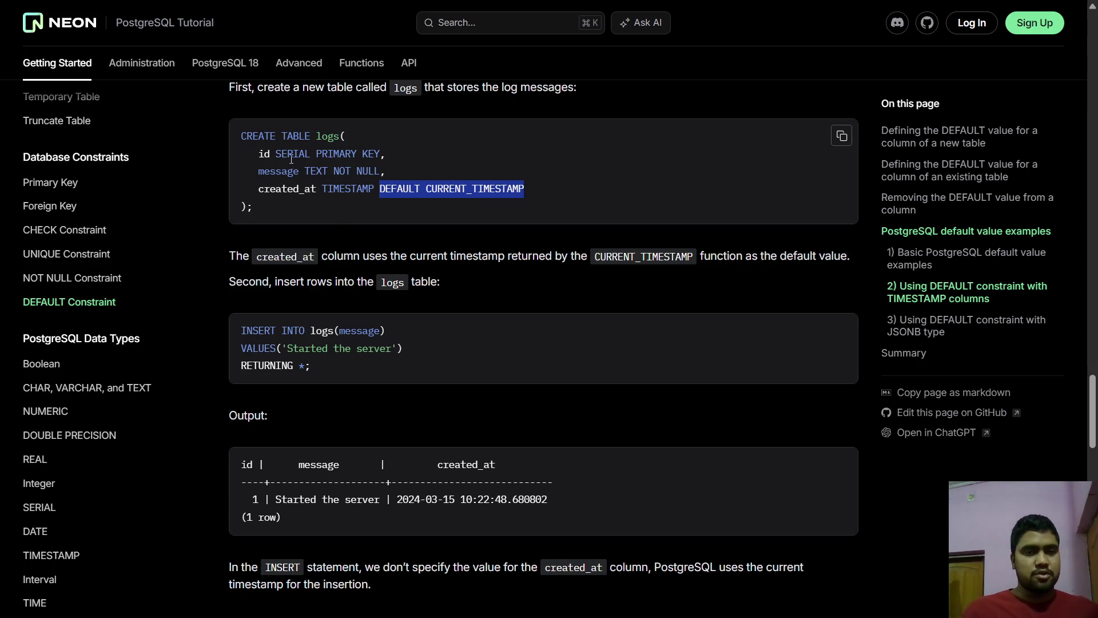
pyautogui.doubleClick(292, 155)
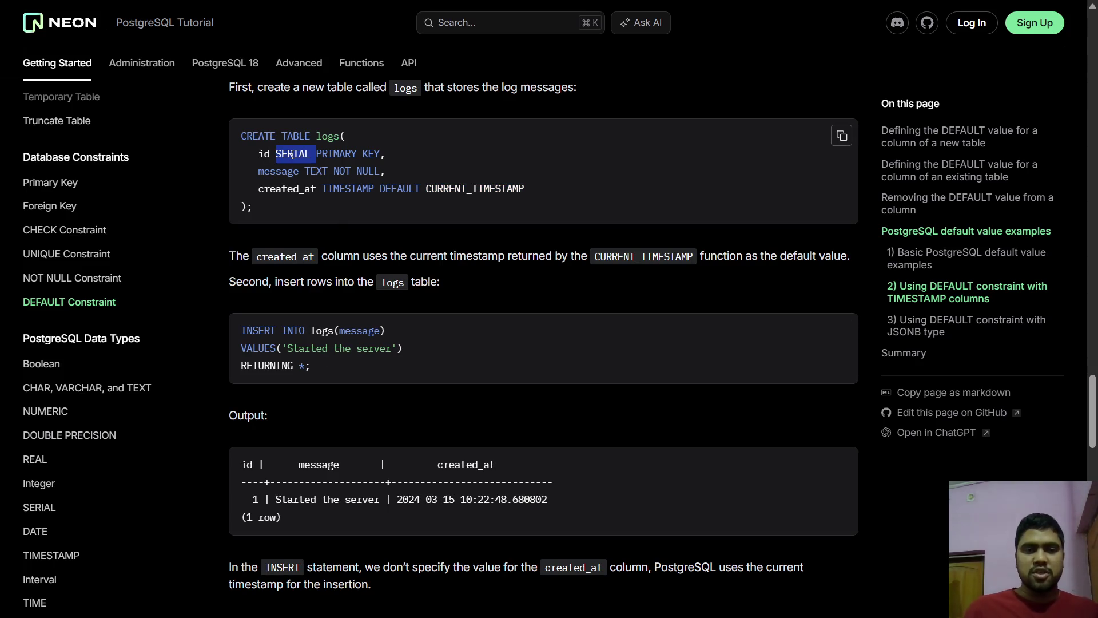
pyautogui.doubleClick(292, 192)
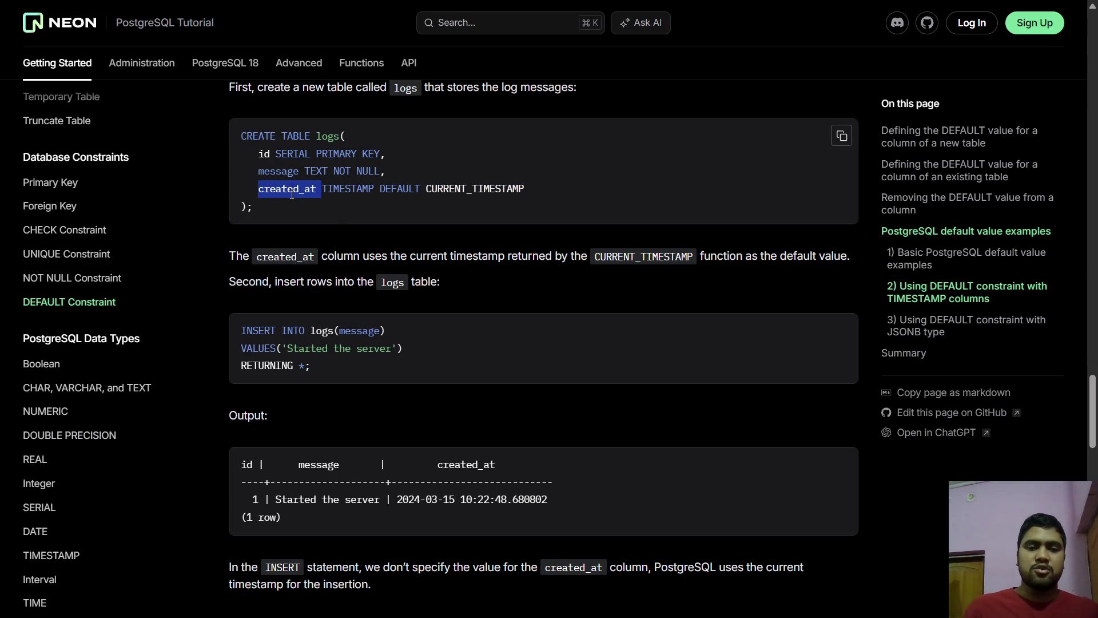
pyautogui.doubleClick(442, 186)
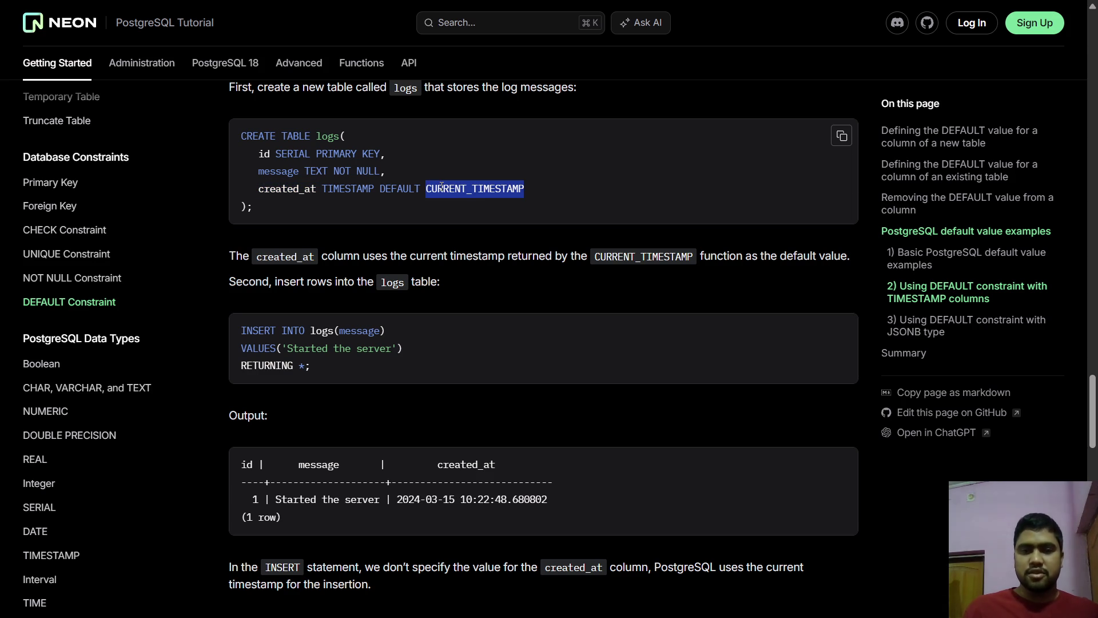
pyautogui.click(448, 490)
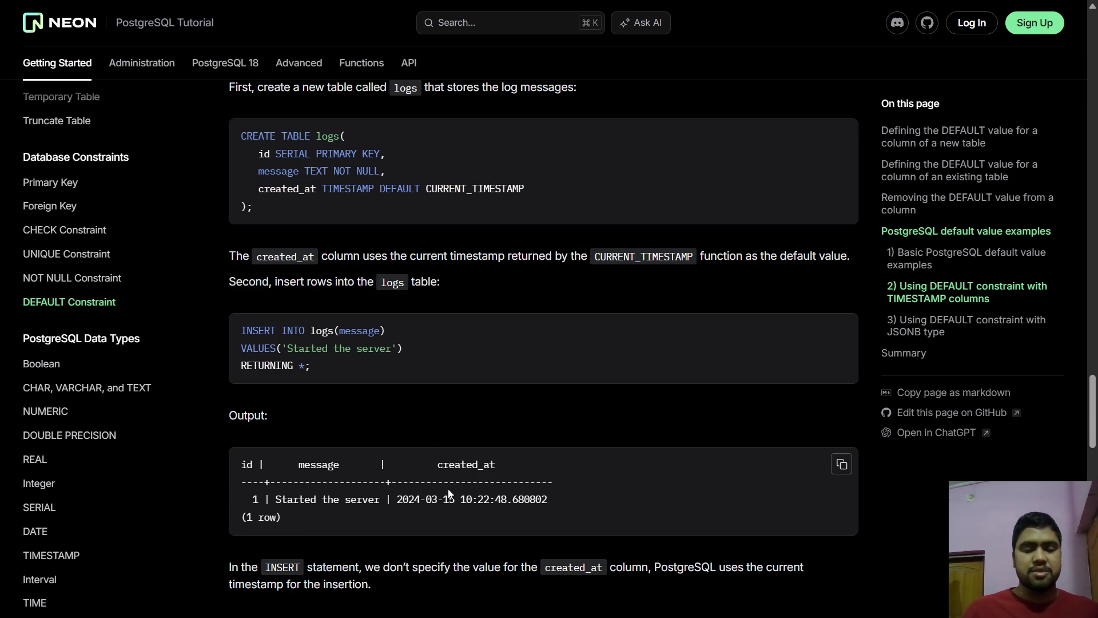
pyautogui.scroll(-3, 448, 489)
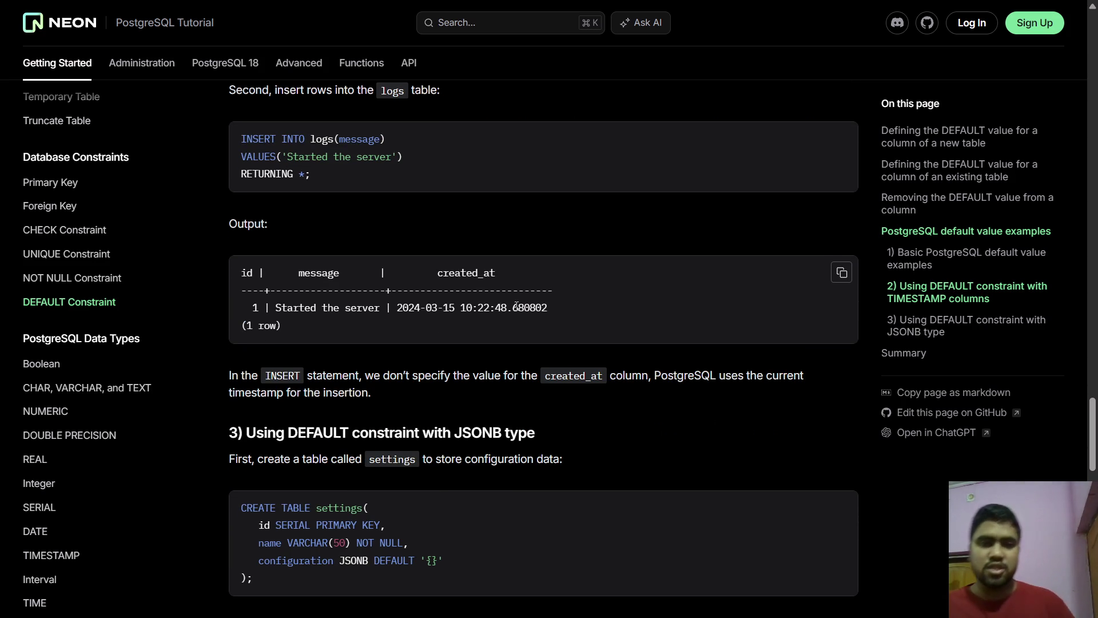
# - In the settings table code, highlight the configuration column, its JSONB type and the '{}' default
pyautogui.scroll(1, 516, 306)
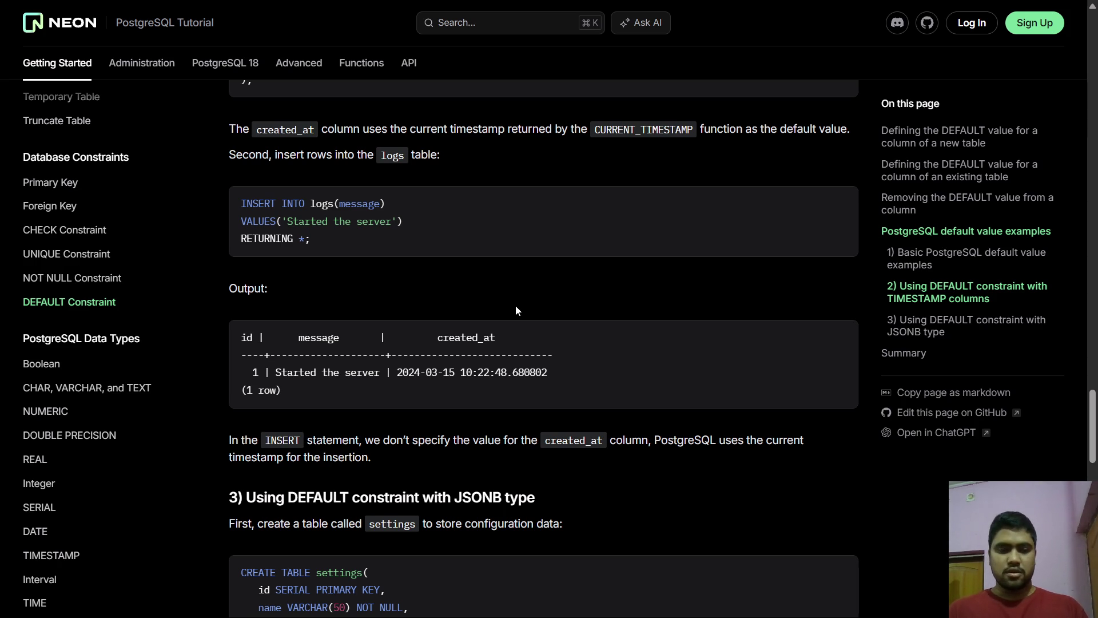
pyautogui.scroll(-3, 554, 260)
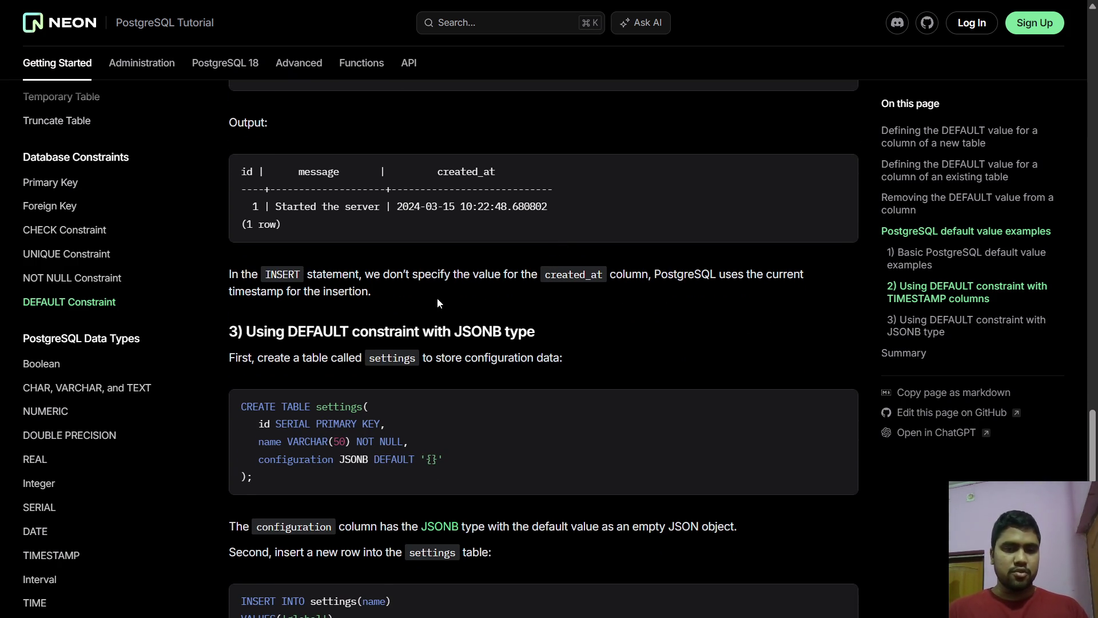
pyautogui.scroll(-3, 438, 300)
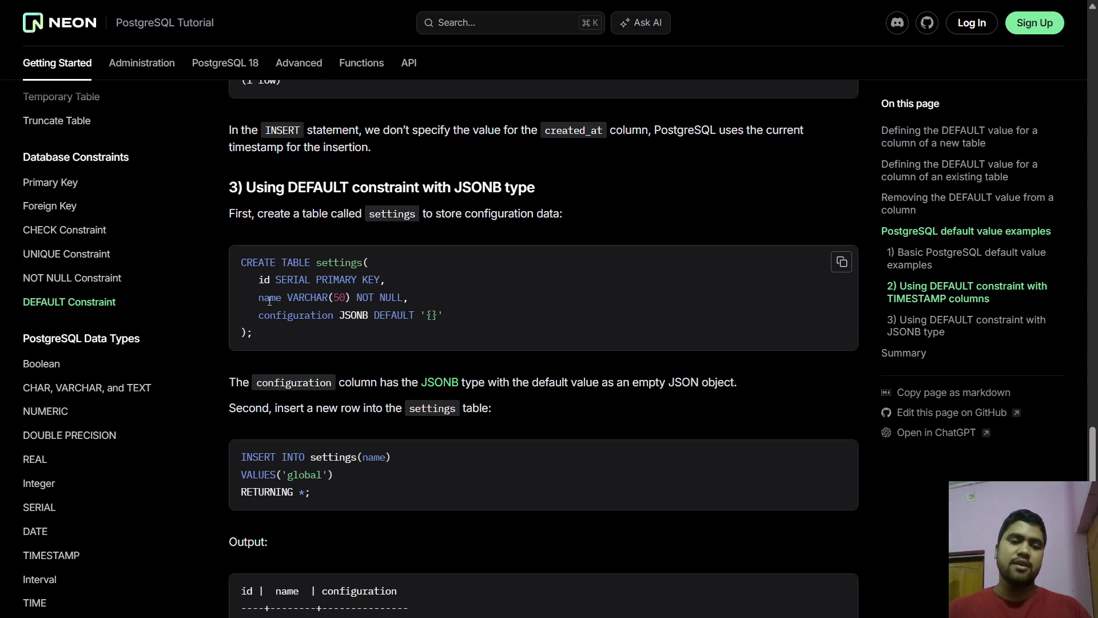
pyautogui.doubleClick(292, 315)
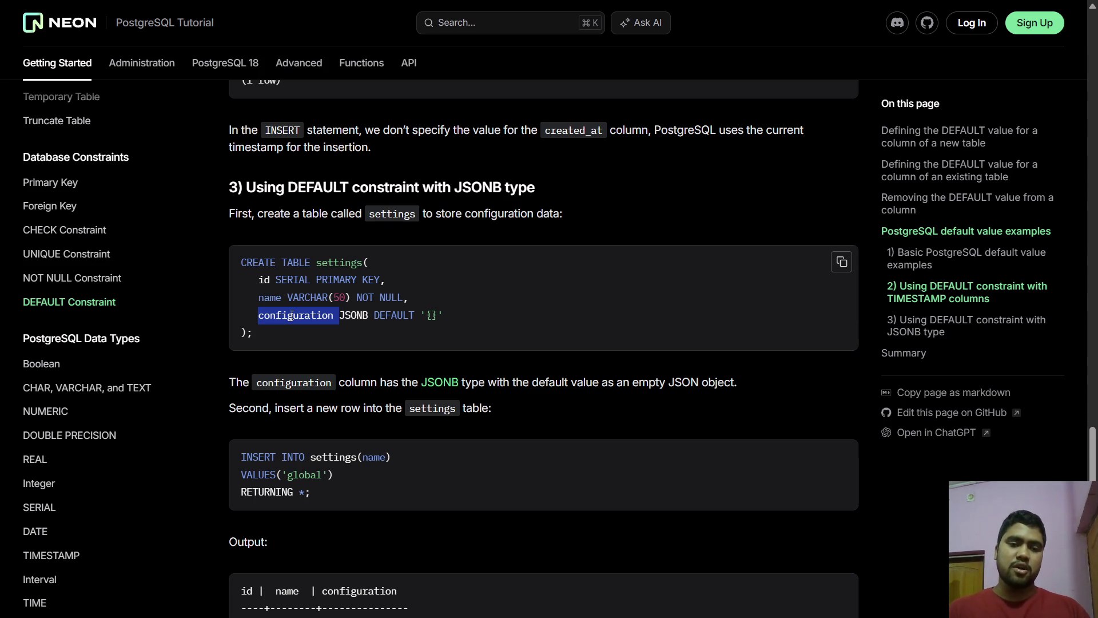
pyautogui.doubleClick(347, 313)
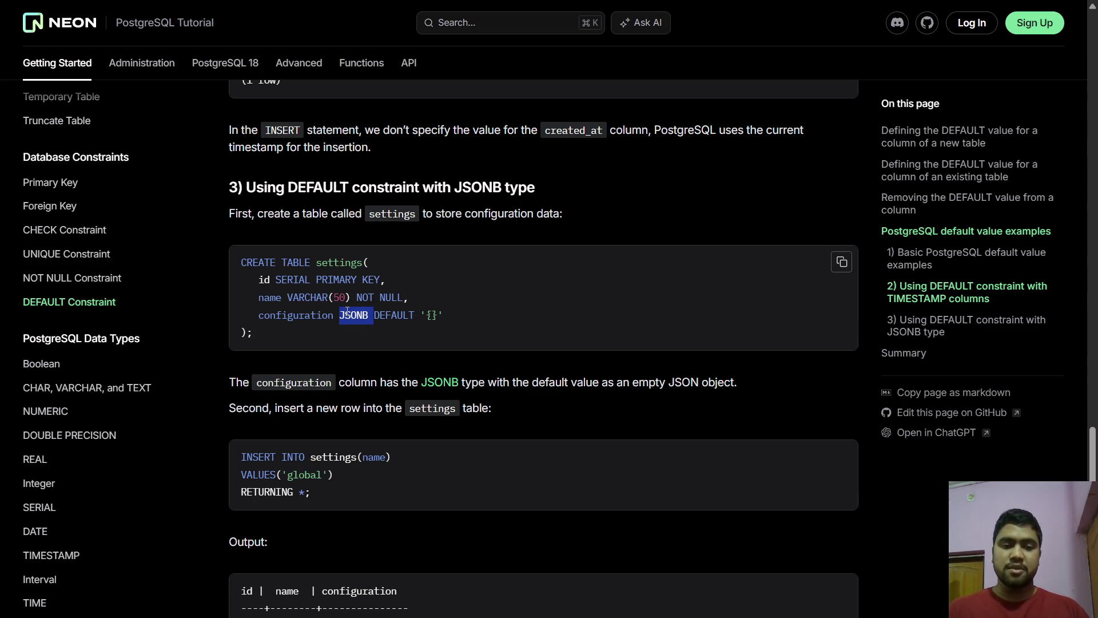
pyautogui.click(439, 313)
pyautogui.doubleClick(431, 316)
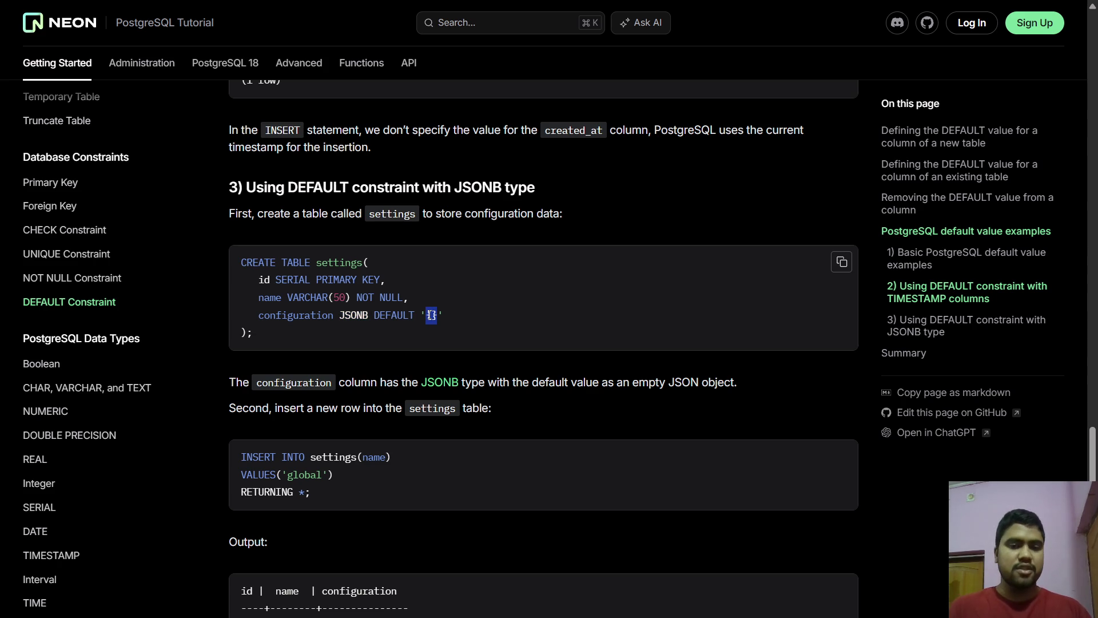
pyautogui.scroll(-2, 430, 315)
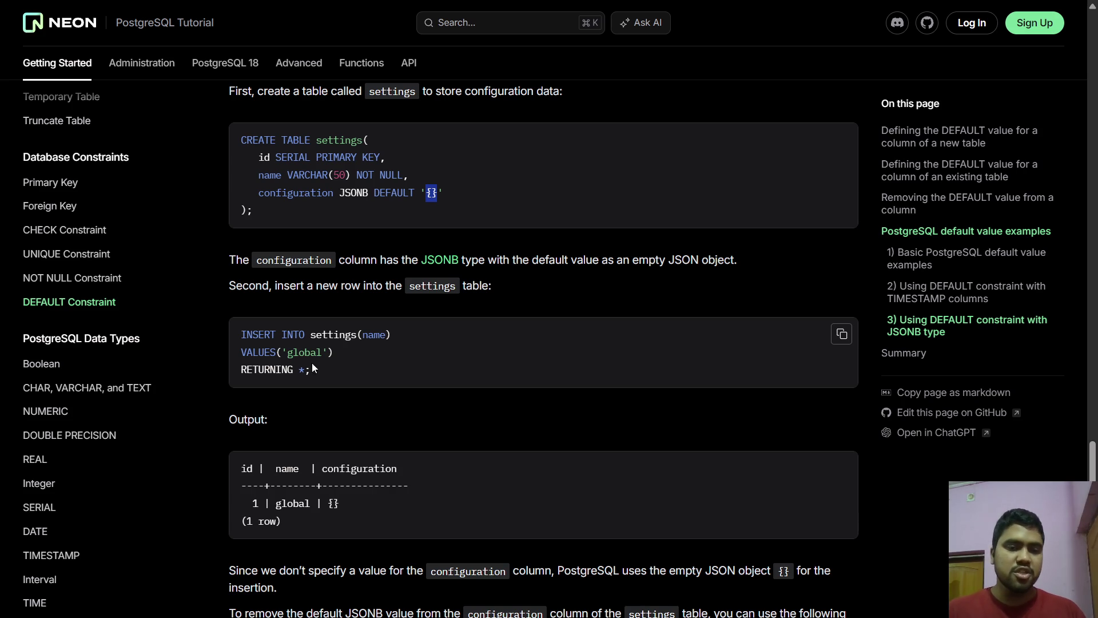
# - Highlight 'global' in the INSERT and {} in the output row, then scroll to the ALTER TABLE block
pyautogui.doubleClick(302, 350)
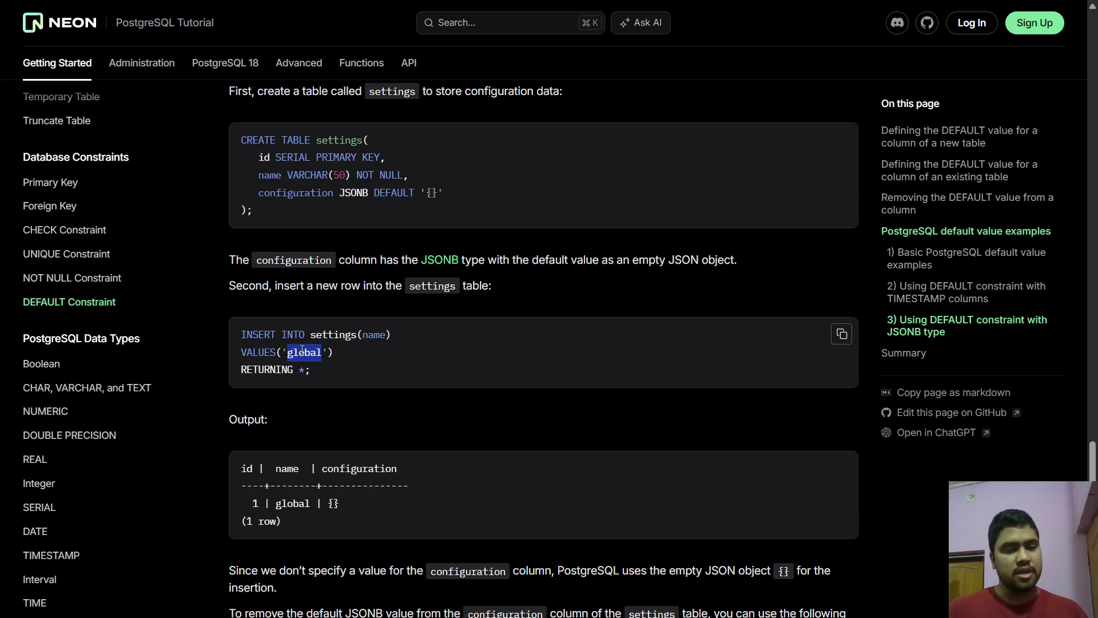
pyautogui.moveTo(352, 500)
pyautogui.mouseDown()
pyautogui.moveTo(318, 504)
pyautogui.moveTo(329, 503)
pyautogui.mouseUp()
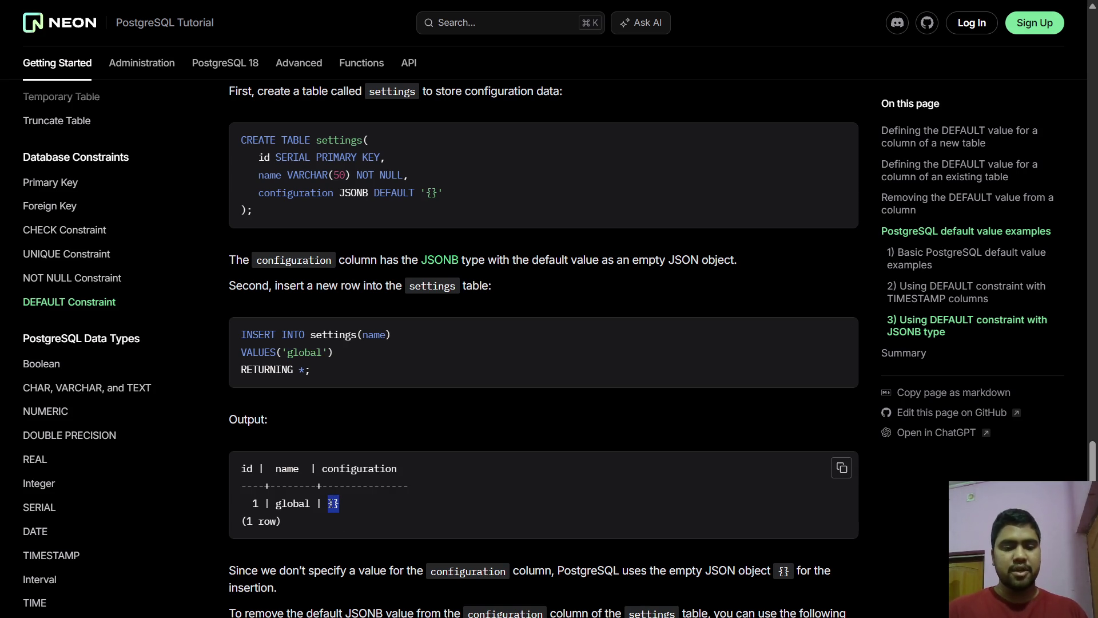
pyautogui.scroll(-3, 329, 503)
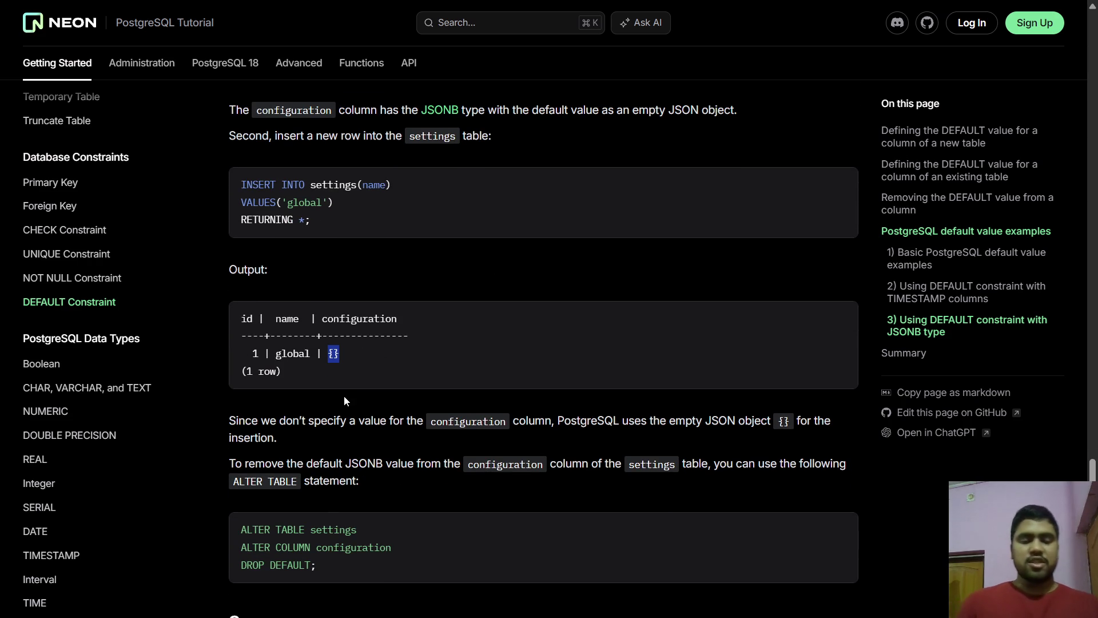
pyautogui.scroll(-2, 344, 396)
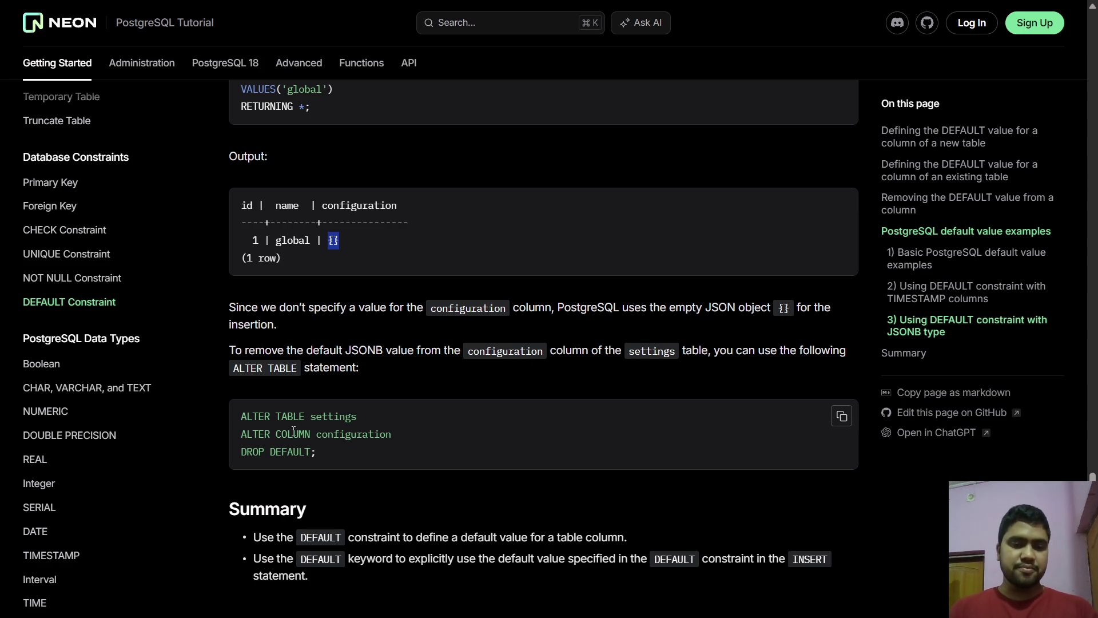
# - Highlight the ALTER TABLE settings DROP DEFAULT statement, view the Summary, then return to the top
pyautogui.moveTo(328, 456); pyautogui.dragTo(245, 422)
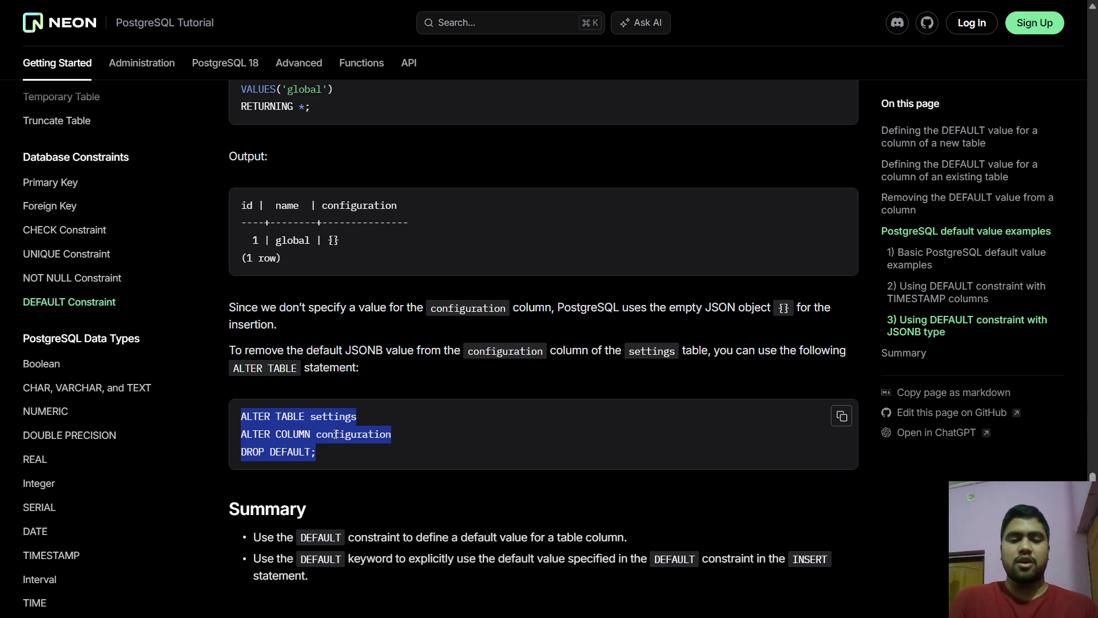
pyautogui.scroll(-3, 362, 396)
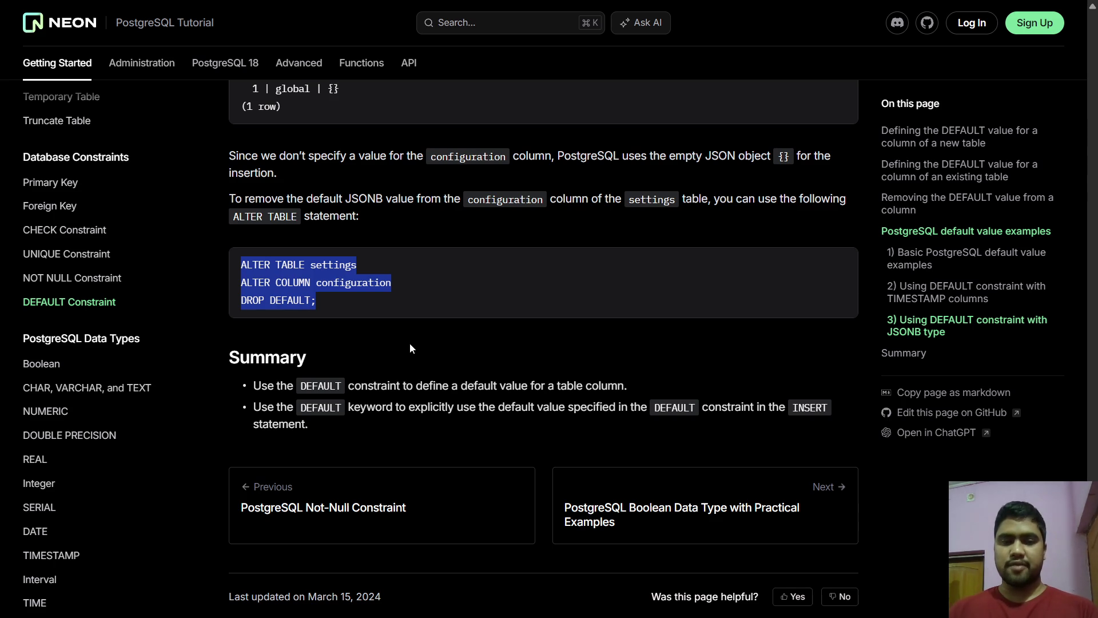
pyautogui.scroll(1, 409, 343)
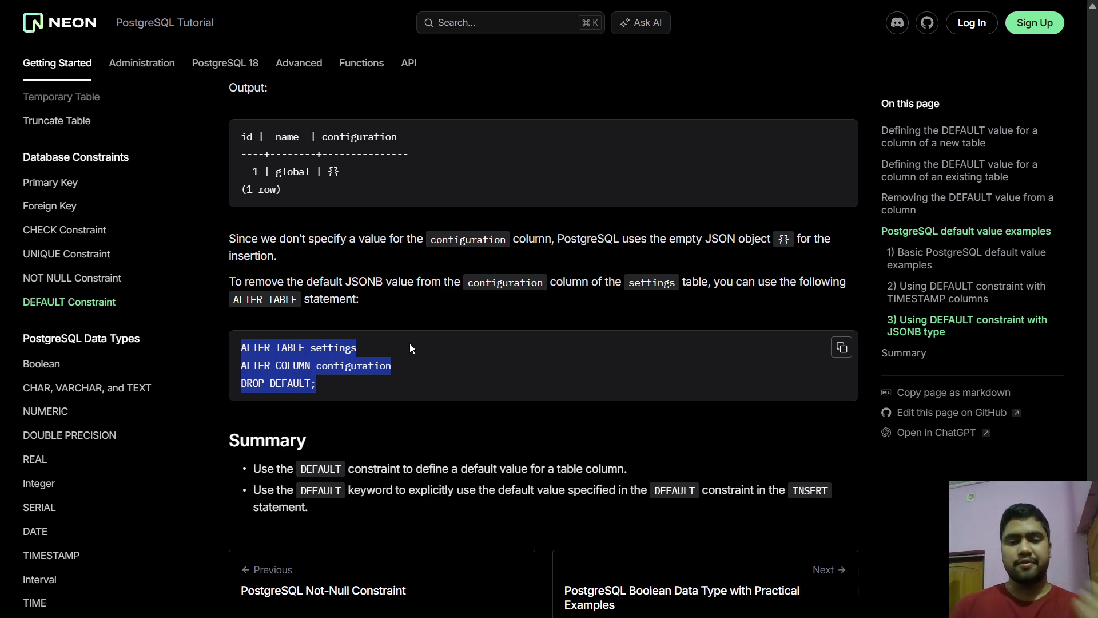
pyautogui.scroll(4, 409, 343)
pyautogui.click(441, 278)
pyautogui.scroll(8, 441, 276)
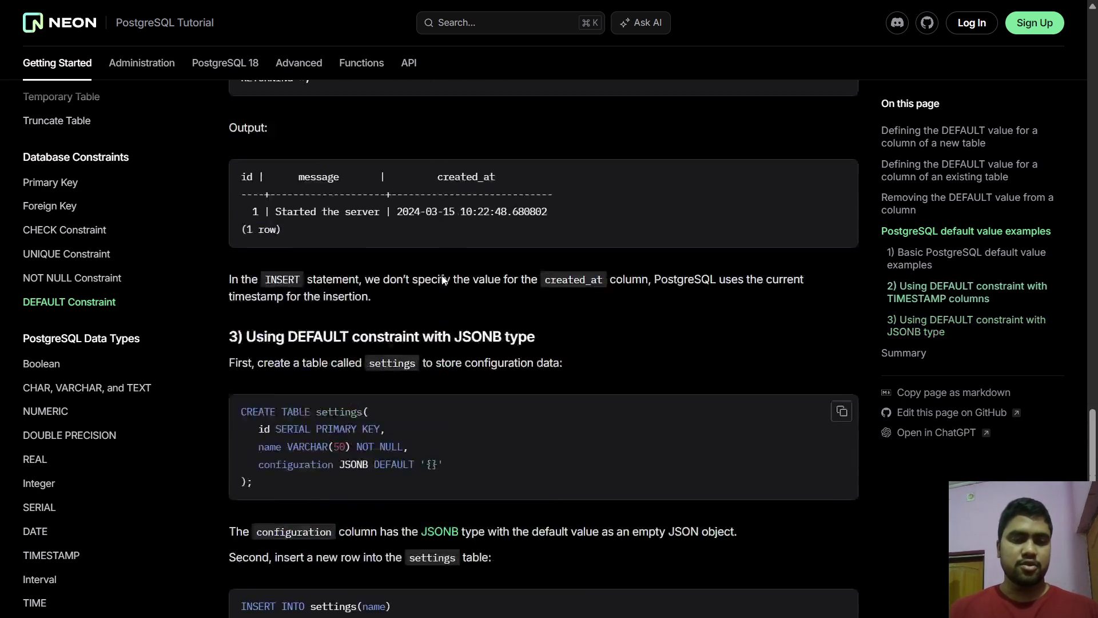
pyautogui.scroll(20, 441, 276)
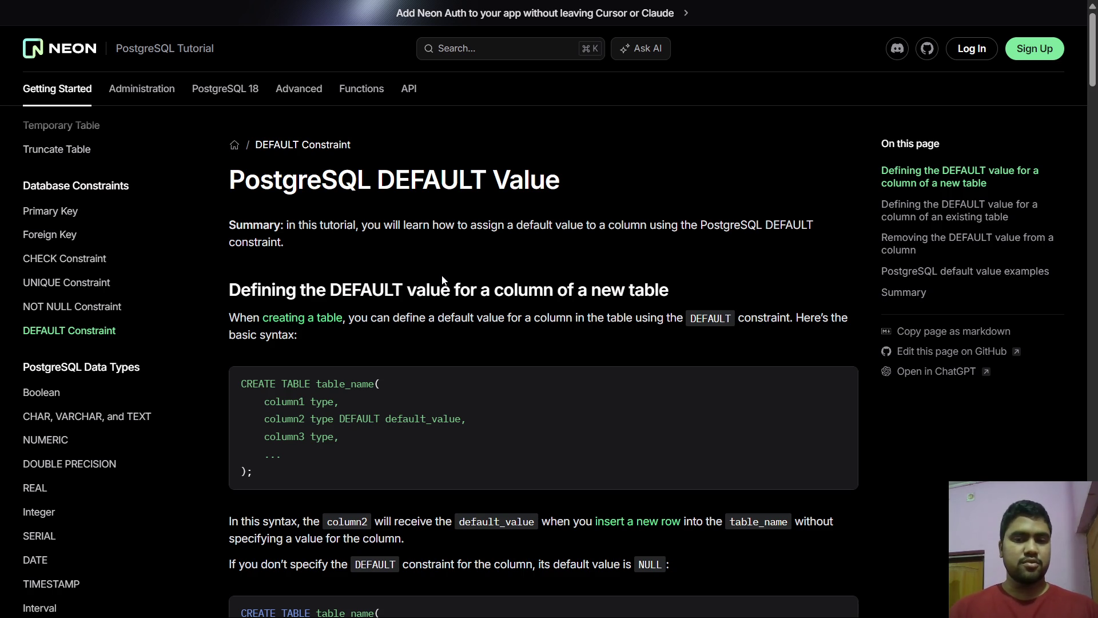
pyautogui.scroll(3, 114, 267)
pyautogui.scroll(5, 114, 266)
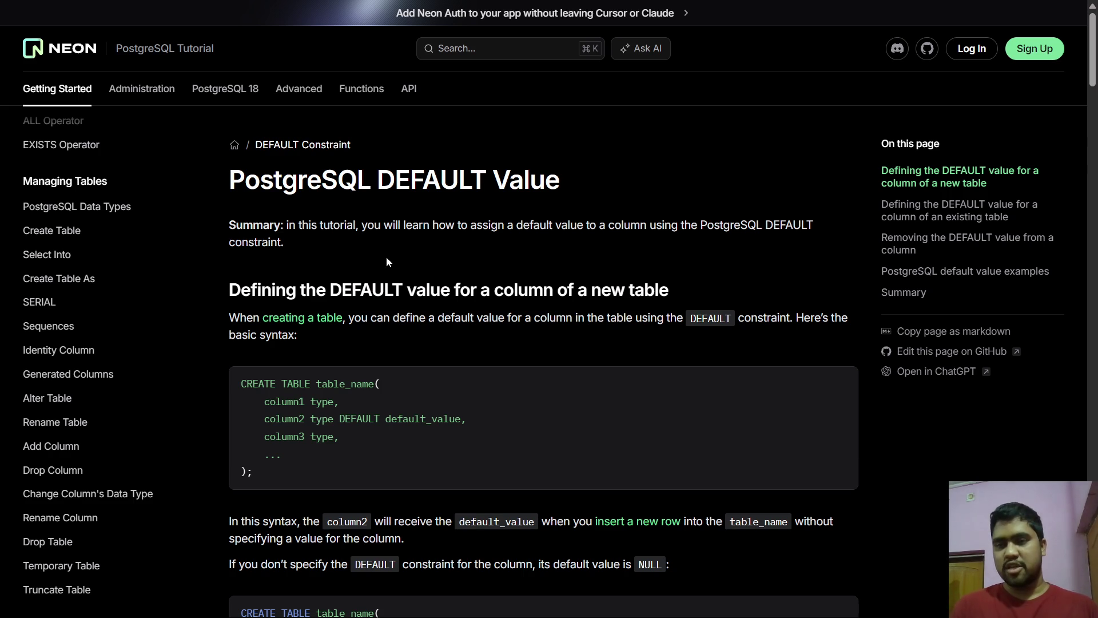
pyautogui.scroll(-7, 55, 344)
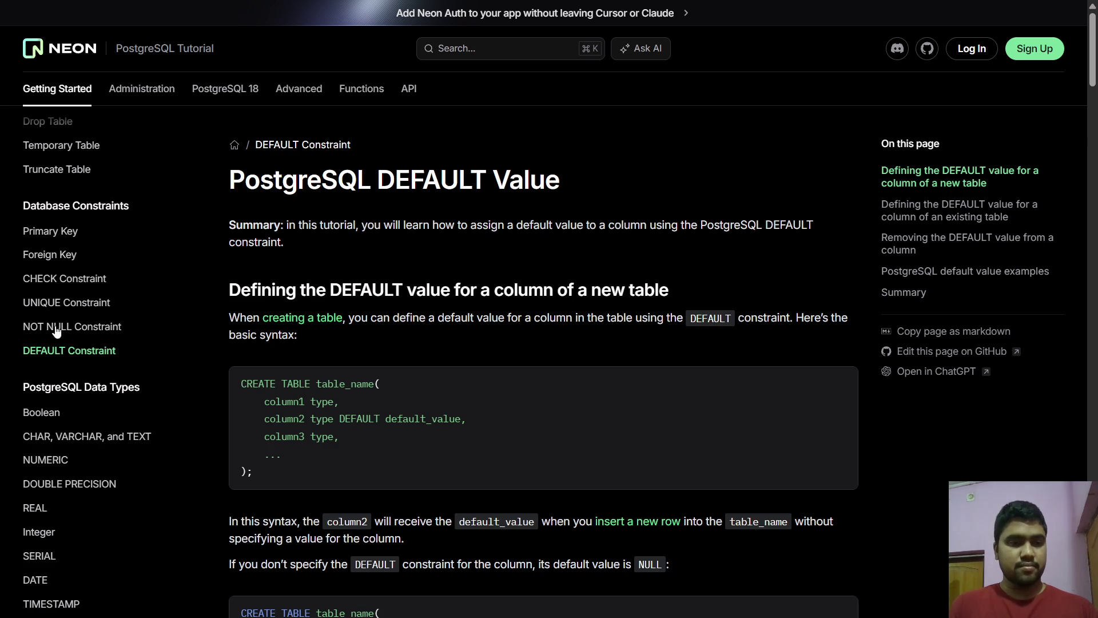
pyautogui.scroll(1, 48, 288)
pyautogui.scroll(8, 48, 289)
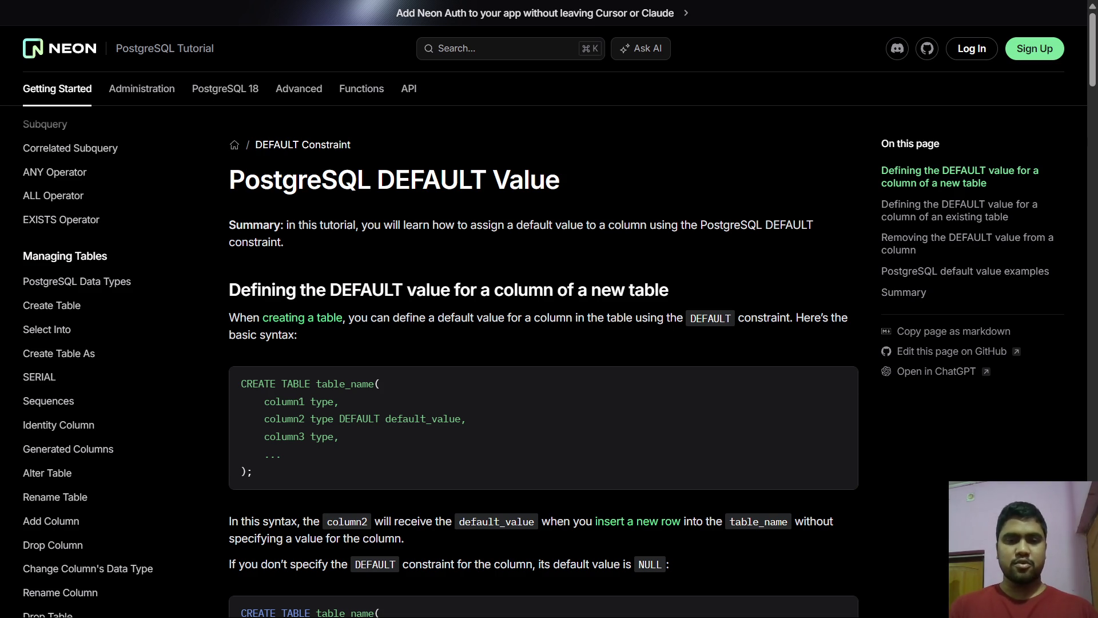
pyautogui.scroll(-4, 68, 295)
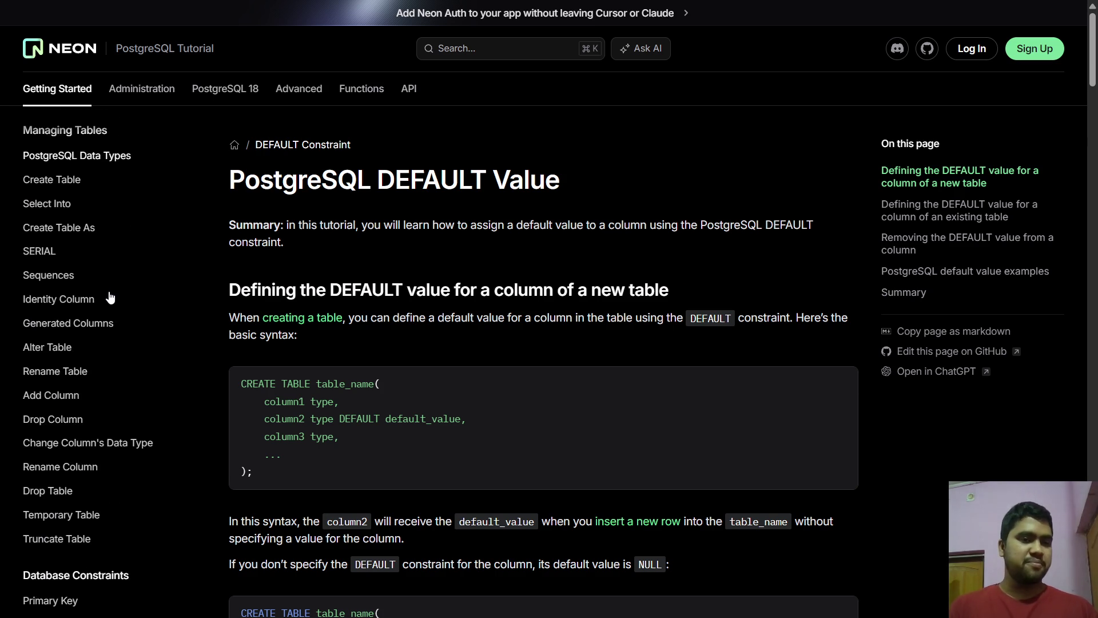
pyautogui.scroll(-3, 110, 298)
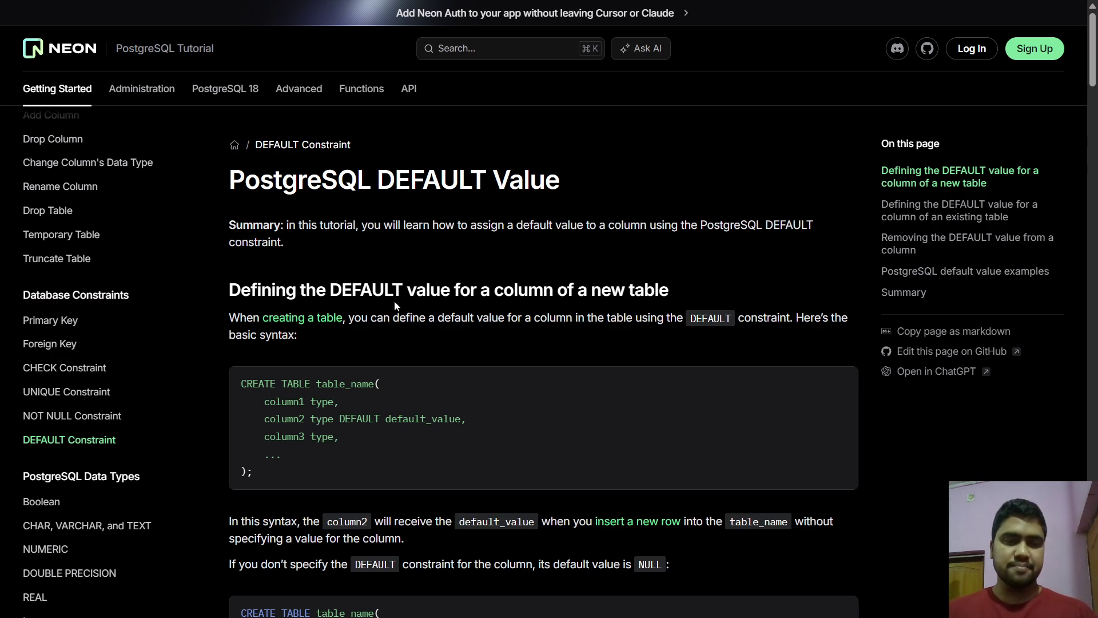
pyautogui.scroll(15, 91, 225)
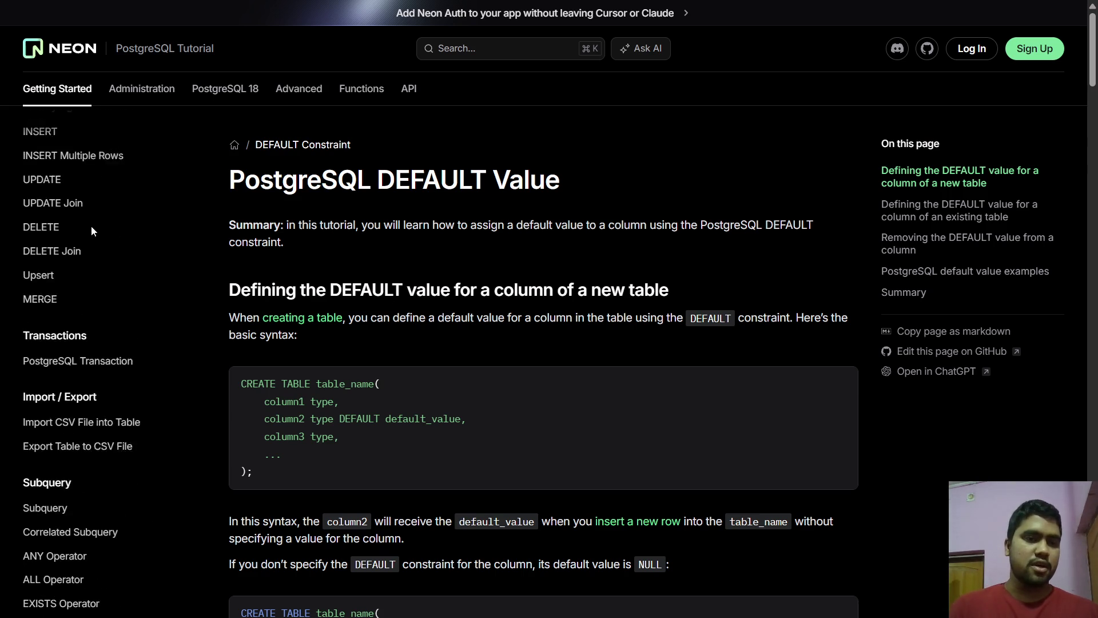
pyautogui.scroll(5, 92, 231)
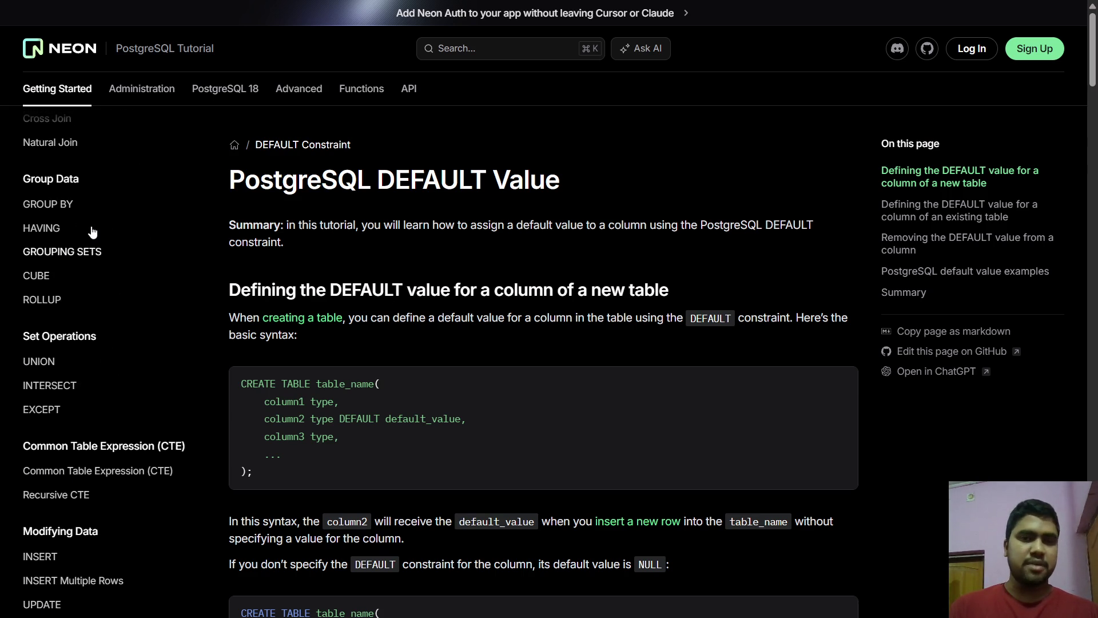
pyautogui.scroll(5, 92, 231)
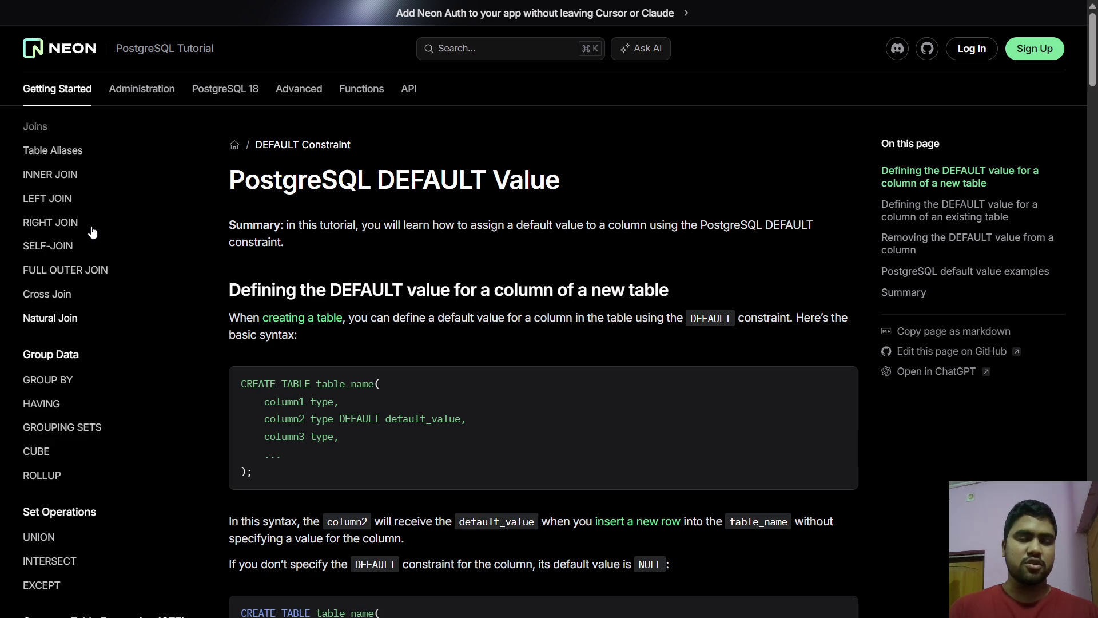
pyautogui.scroll(6, 91, 229)
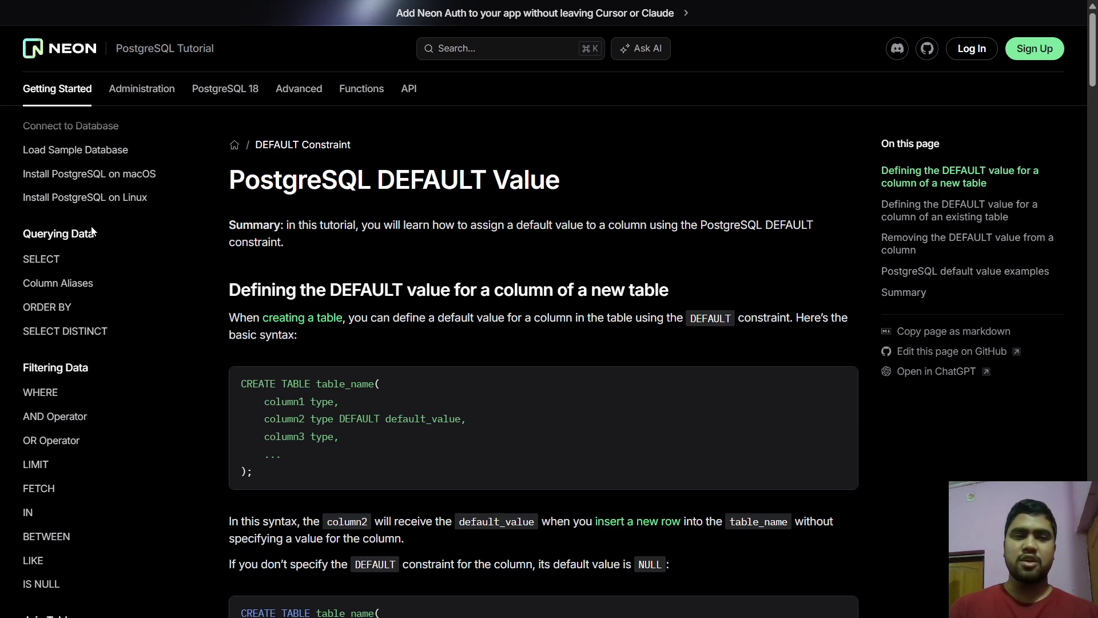
pyautogui.scroll(3, 91, 230)
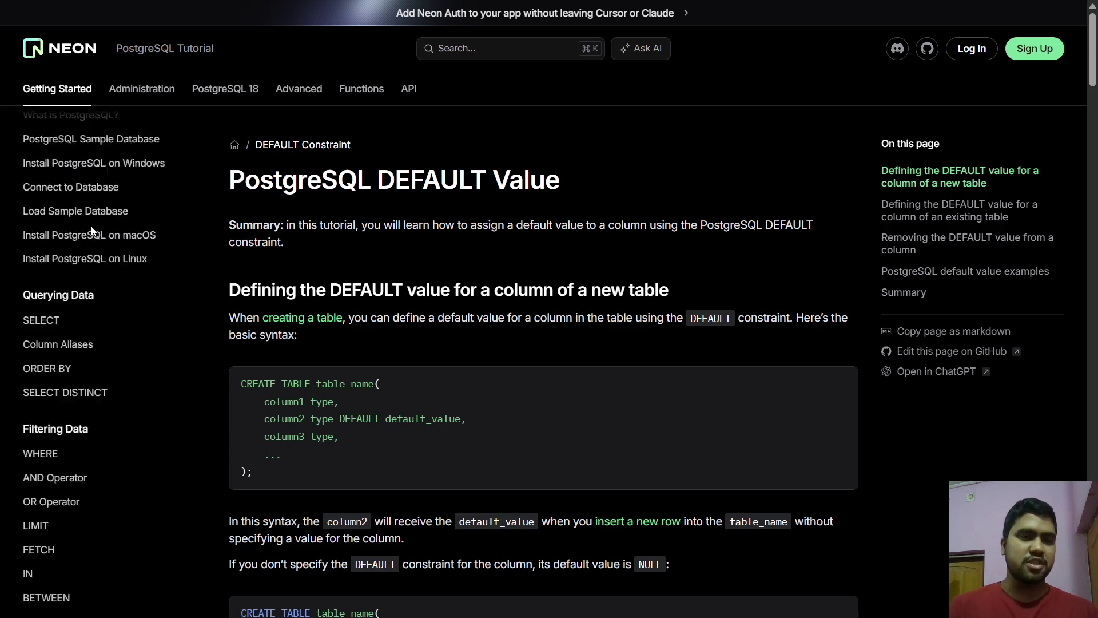
pyautogui.scroll(-3, 92, 231)
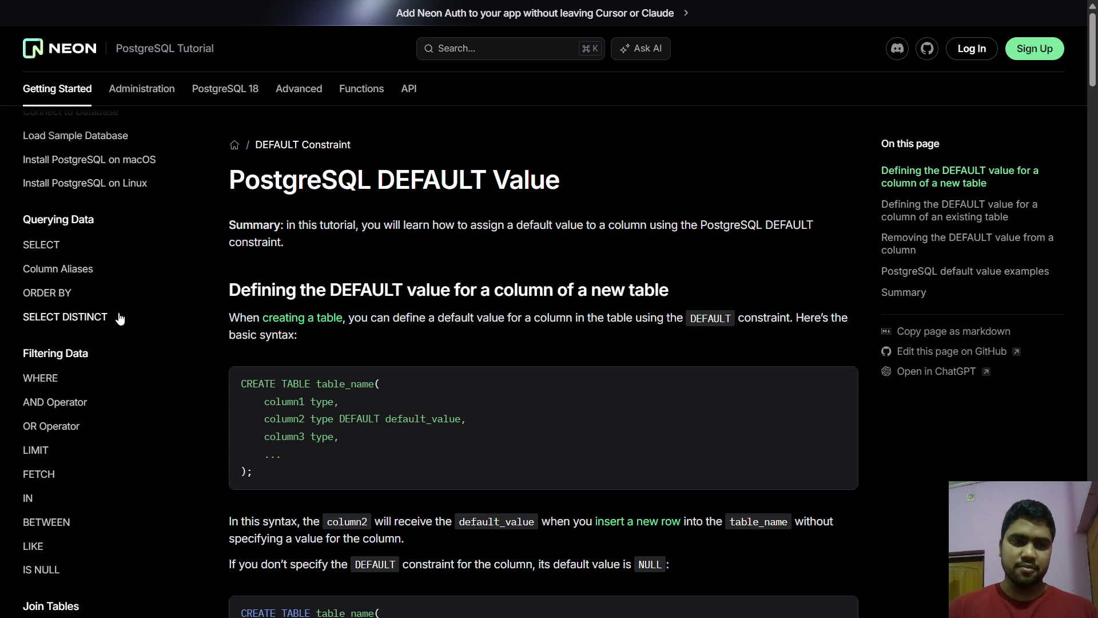
pyautogui.scroll(-2, 54, 322)
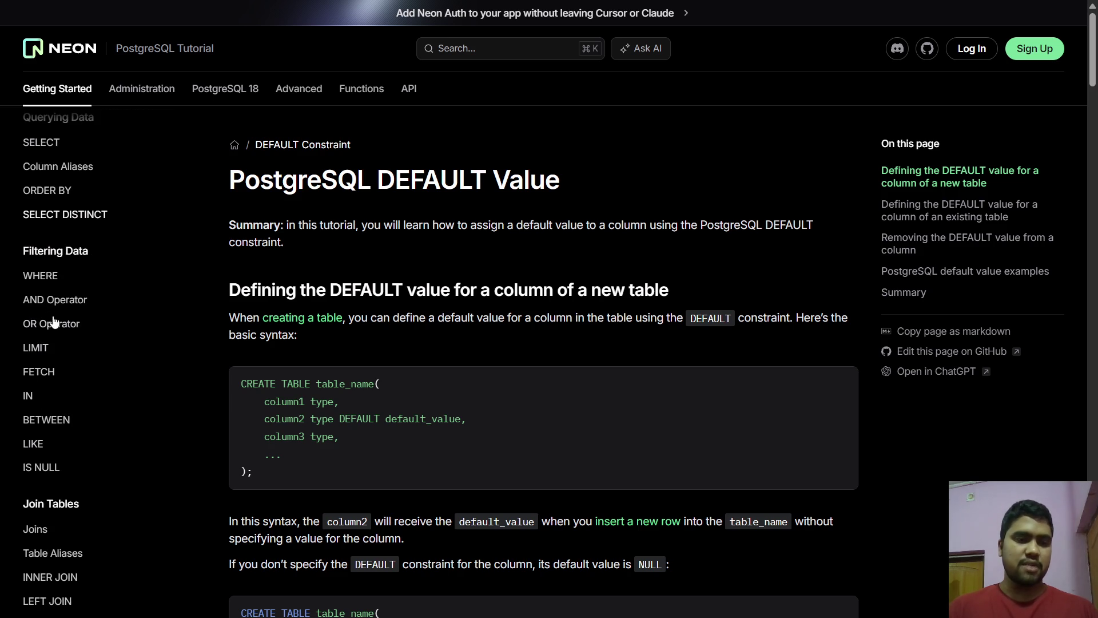
pyautogui.scroll(-1, 106, 451)
pyautogui.scroll(-15, 105, 452)
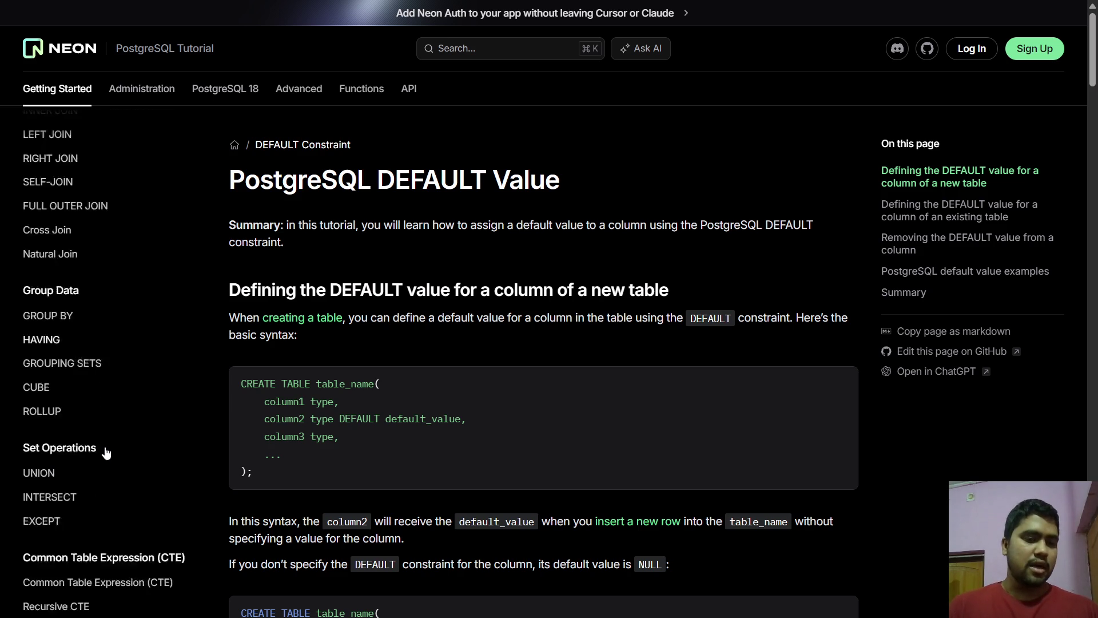
pyautogui.scroll(-1, 105, 453)
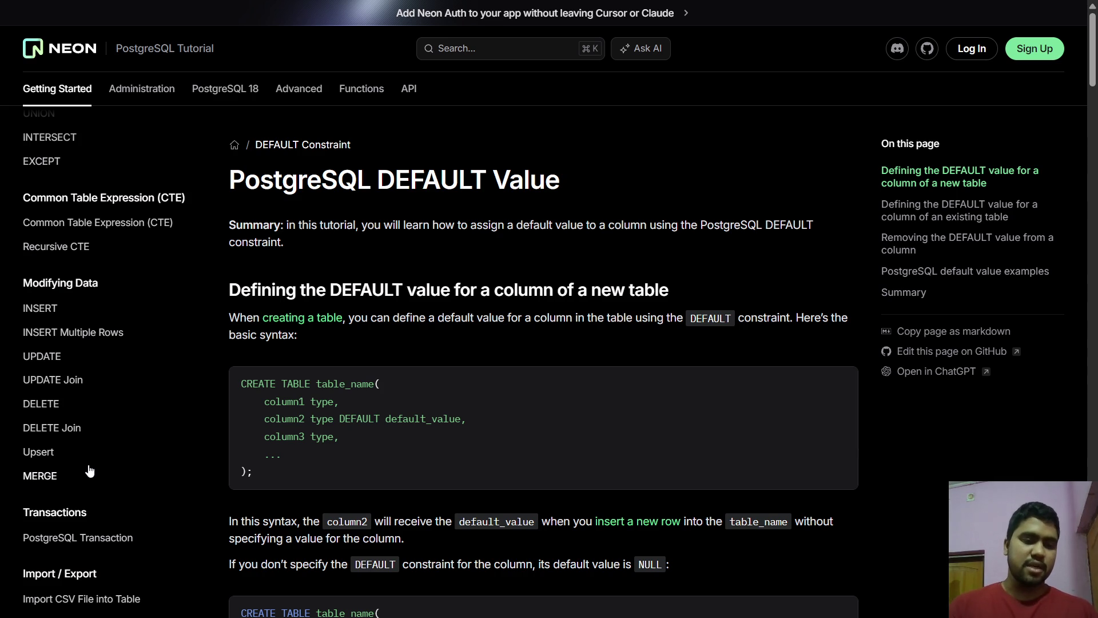
pyautogui.scroll(-20, 90, 470)
pyautogui.scroll(-1, 88, 466)
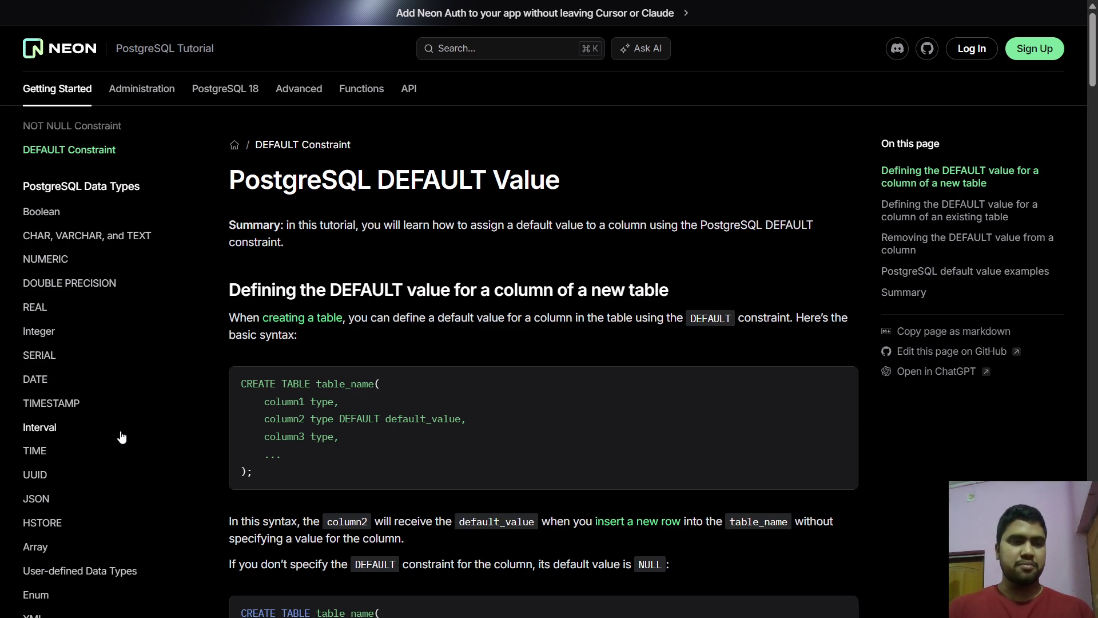
pyautogui.scroll(3, 61, 295)
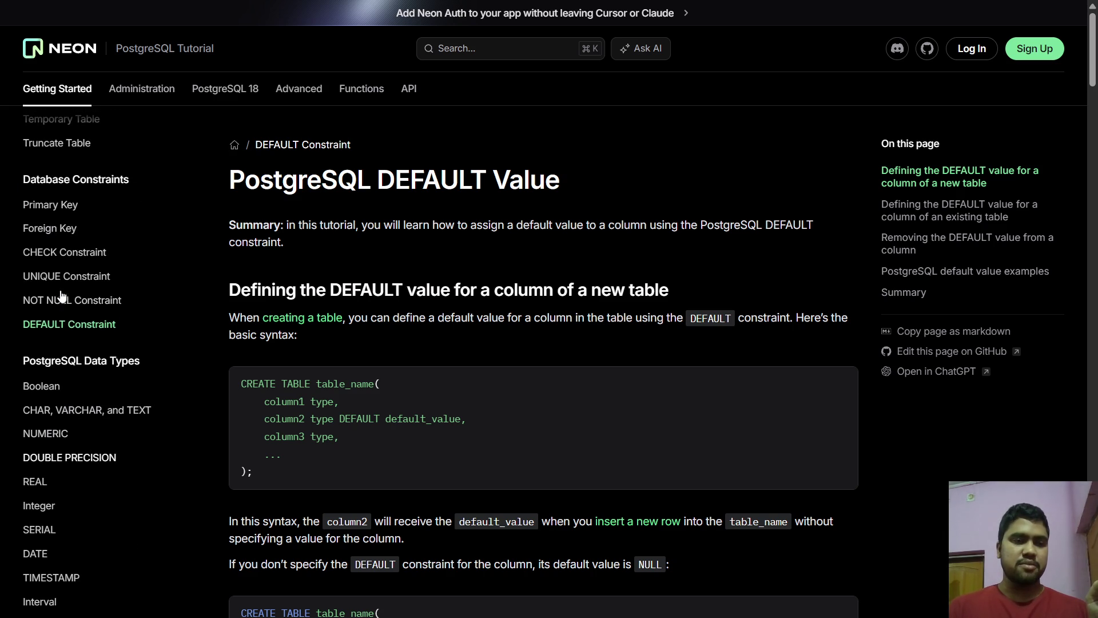
pyautogui.scroll(1, 91, 228)
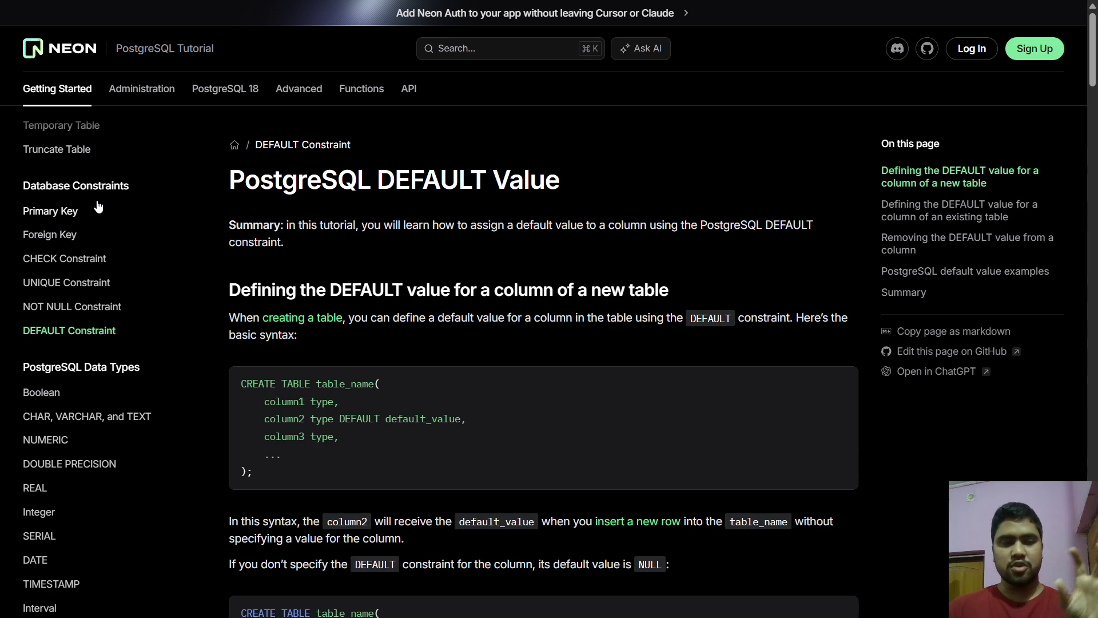
pyautogui.scroll(15, 99, 206)
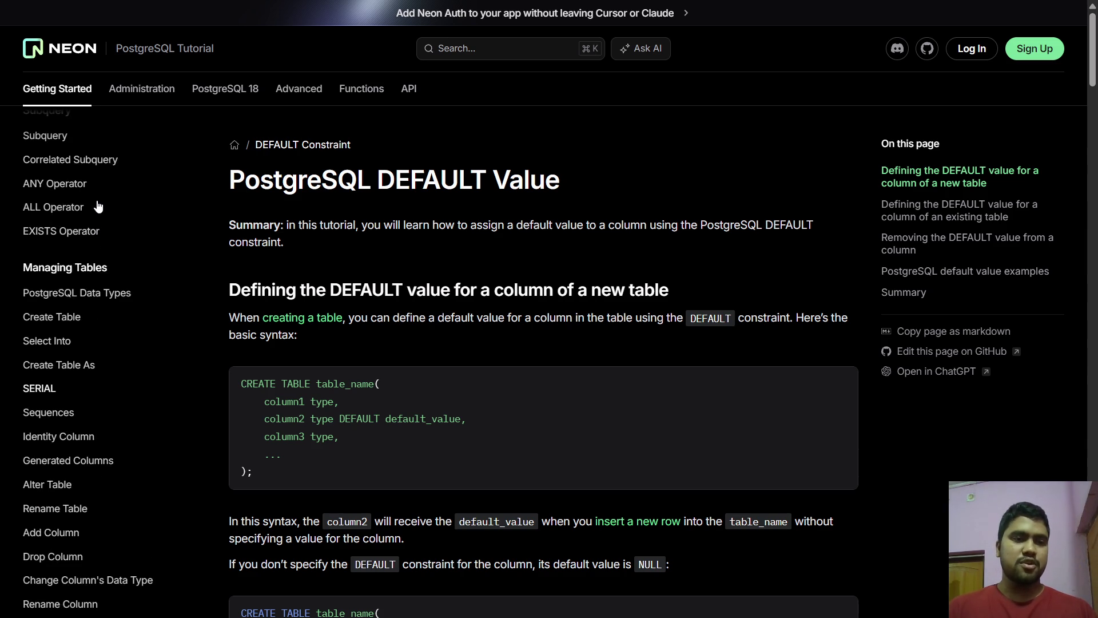
pyautogui.scroll(-2, 97, 203)
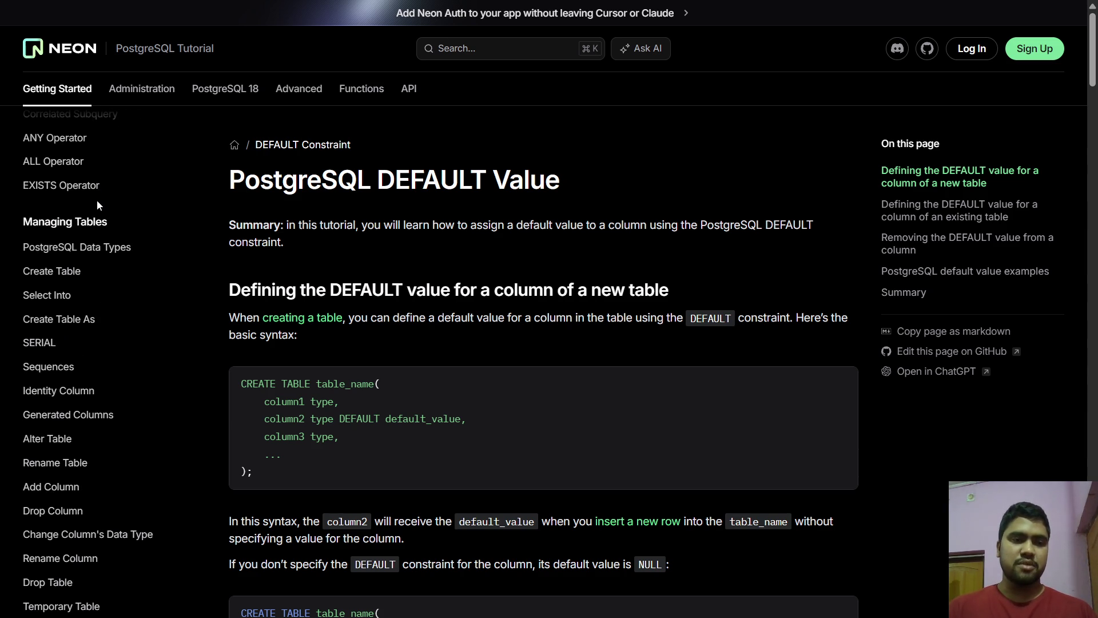
pyautogui.scroll(-1, 84, 257)
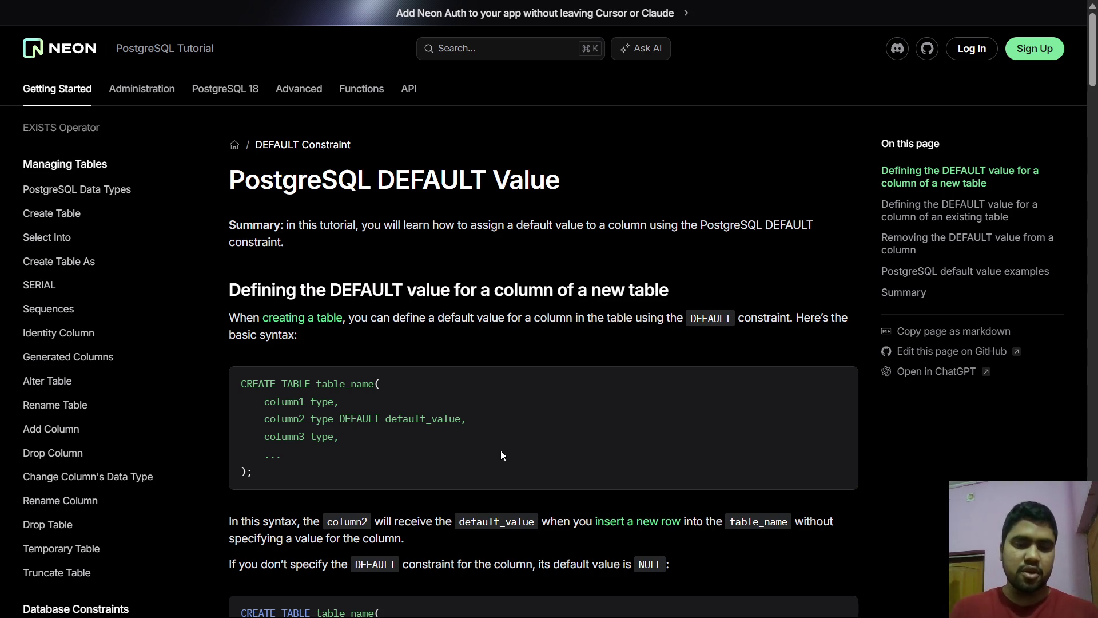
pyautogui.scroll(-2, 164, 264)
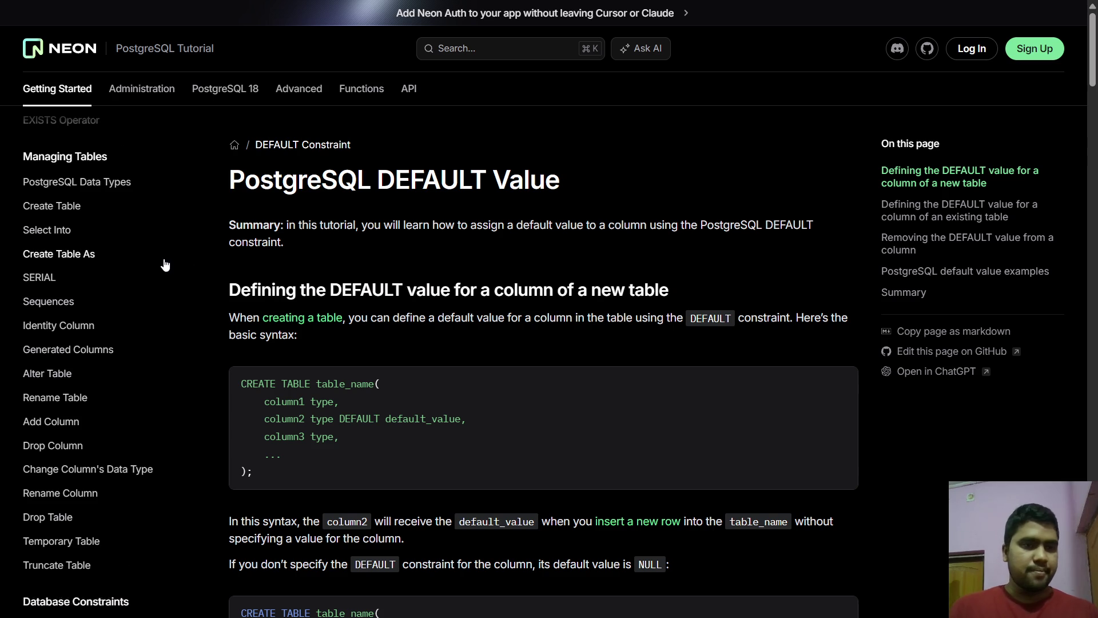
pyautogui.scroll(-2, 164, 264)
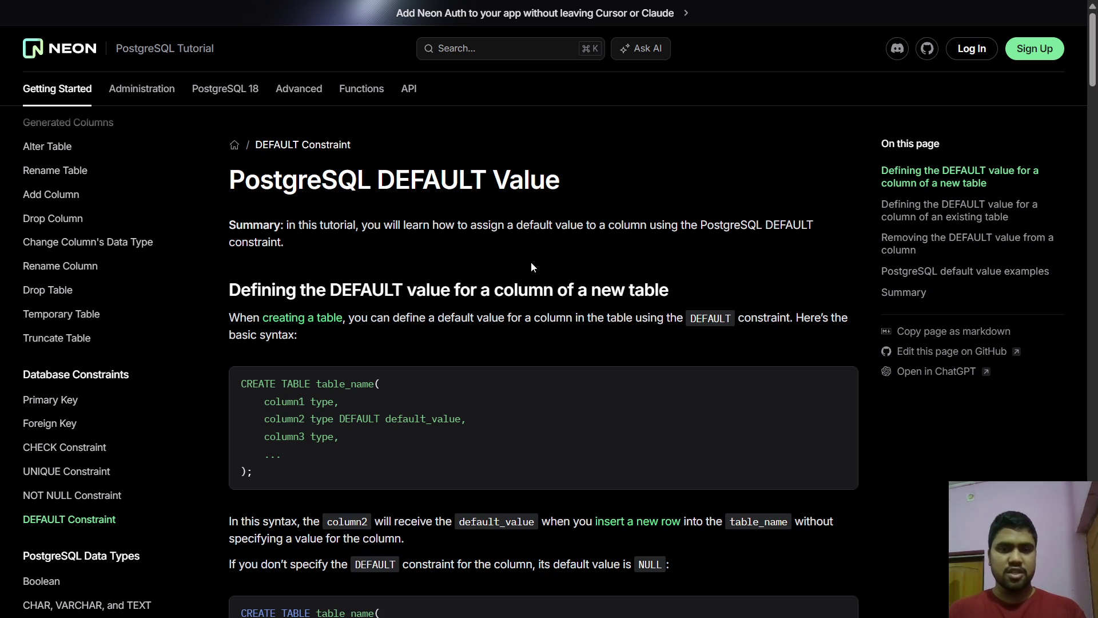
pyautogui.scroll(-3, 524, 257)
pyautogui.scroll(3, 525, 262)
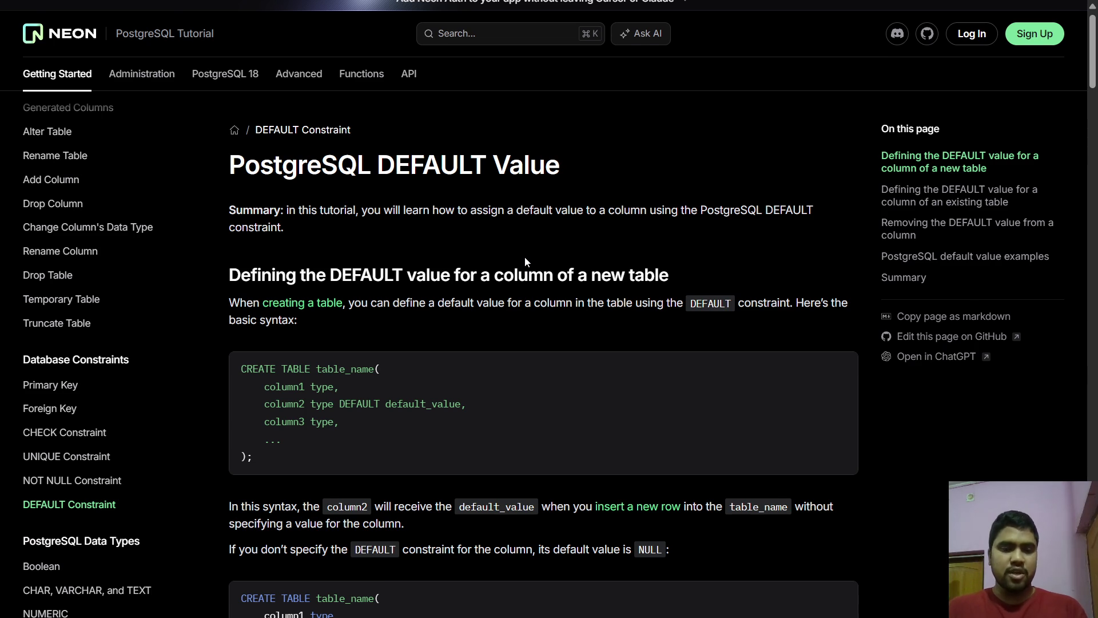
# - Highlight 'default value example' in the PostgreSQL default value examples heading, then exit fullscreen
pyautogui.scroll(-10, 525, 261)
pyautogui.scroll(-2, 525, 258)
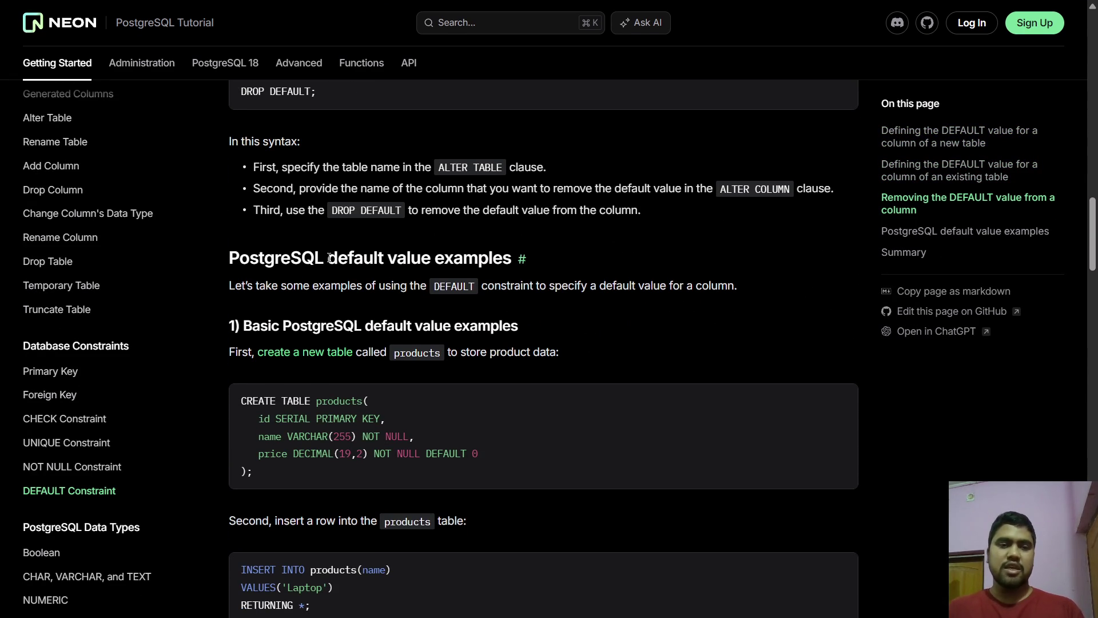
pyautogui.moveTo(327, 261); pyautogui.dragTo(500, 256)
pyautogui.scroll(-1, 499, 256)
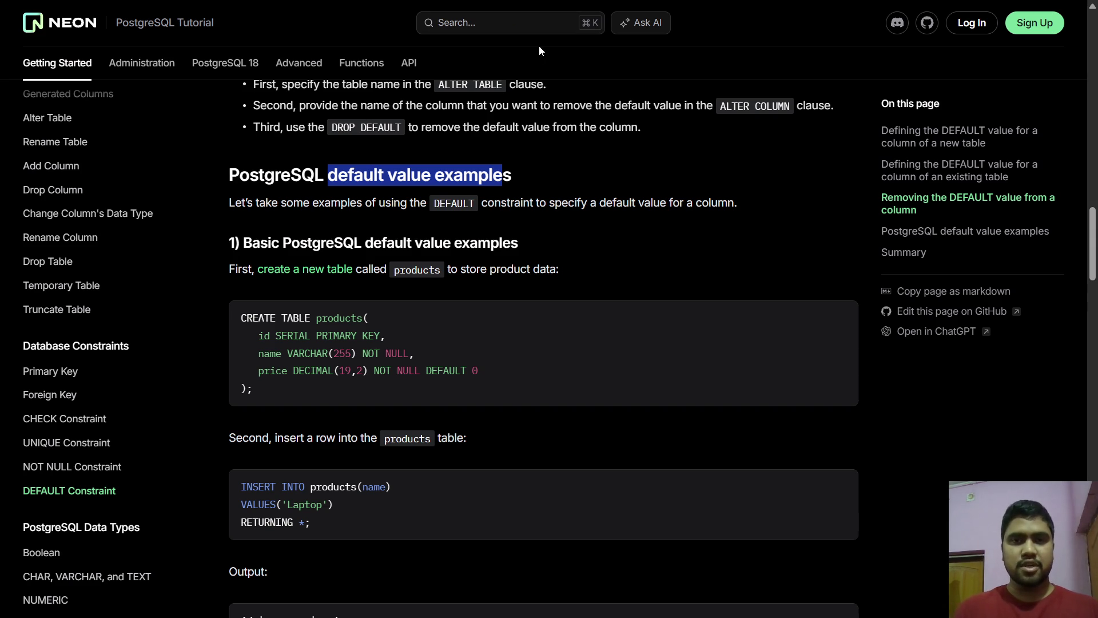
pyautogui.click(553, 50)
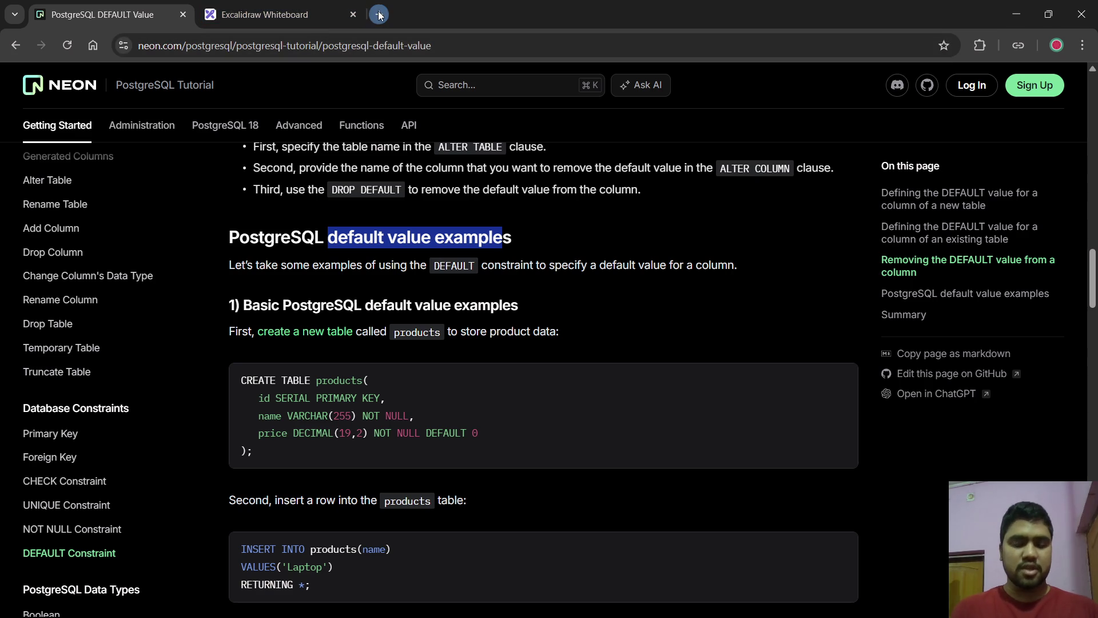
# - Search Google for 'postgresql exercises' in a new tab and open the PostgreSQL Exercises site
pyautogui.click(379, 14)
pyautogui.write('postgres')
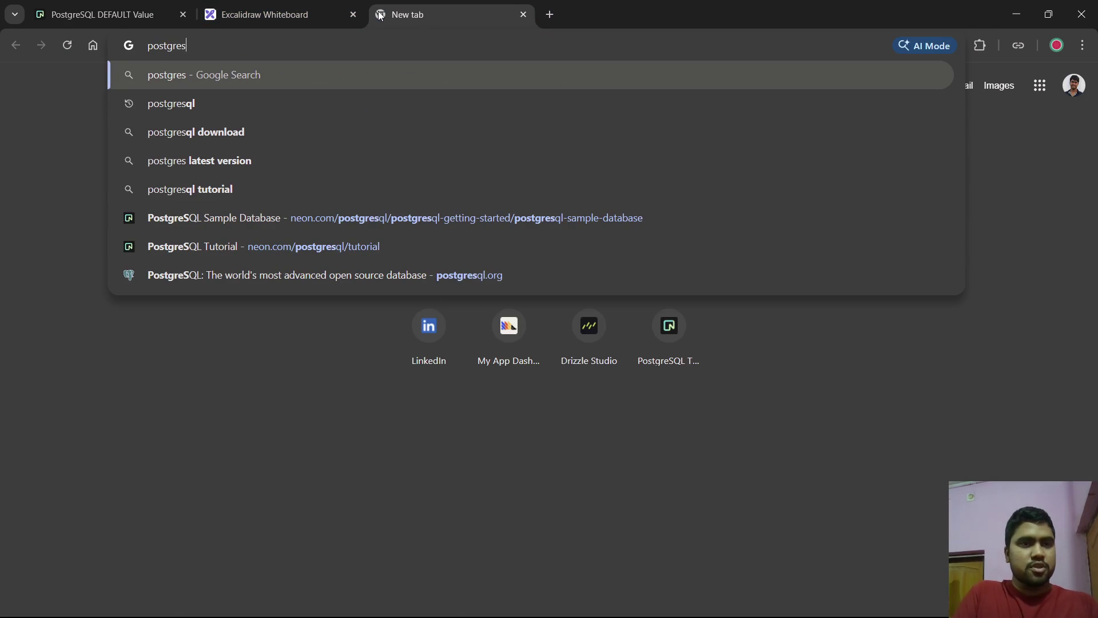
pyautogui.write(' exer')
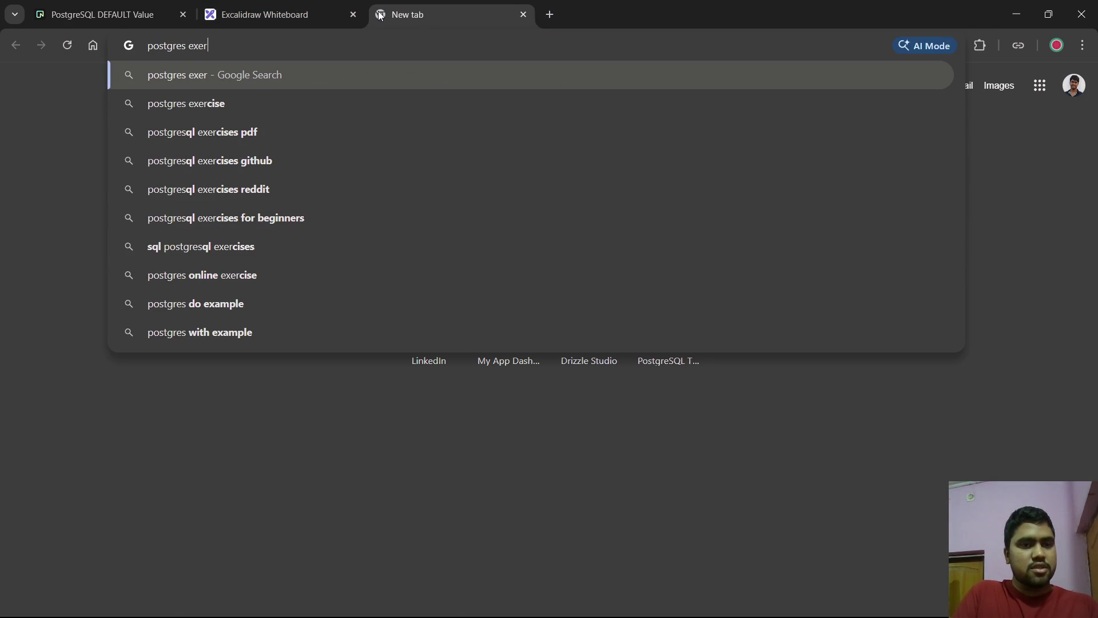
pyautogui.press('Down')
pyautogui.press('Down')
pyautogui.press('BackSpace')
pyautogui.press('BackSpace')
pyautogui.press('BackSpace')
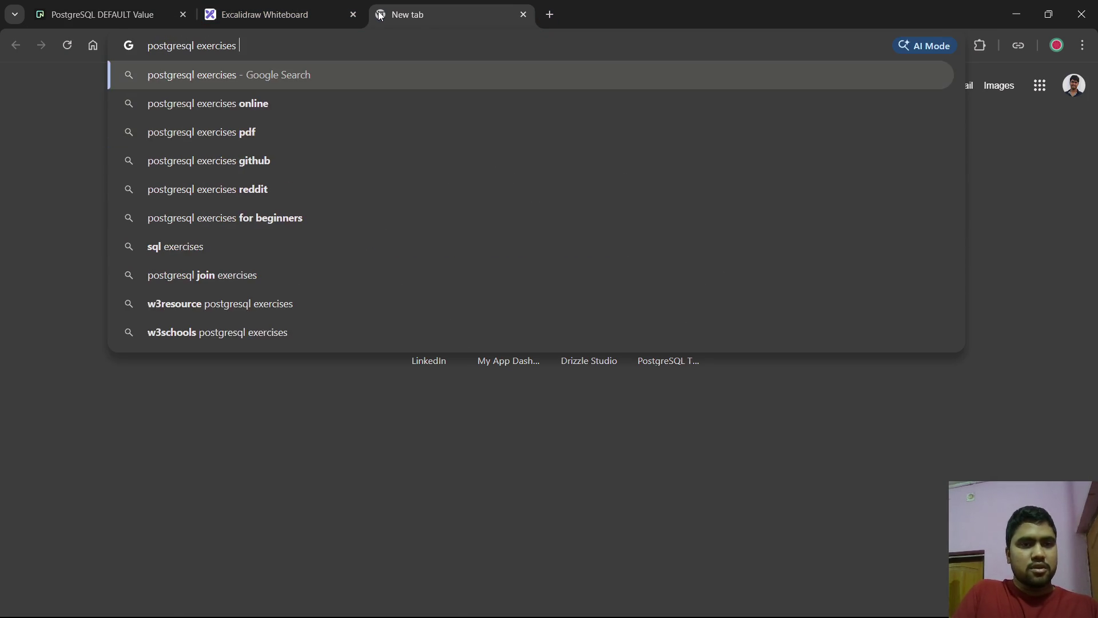
pyautogui.press('Return')
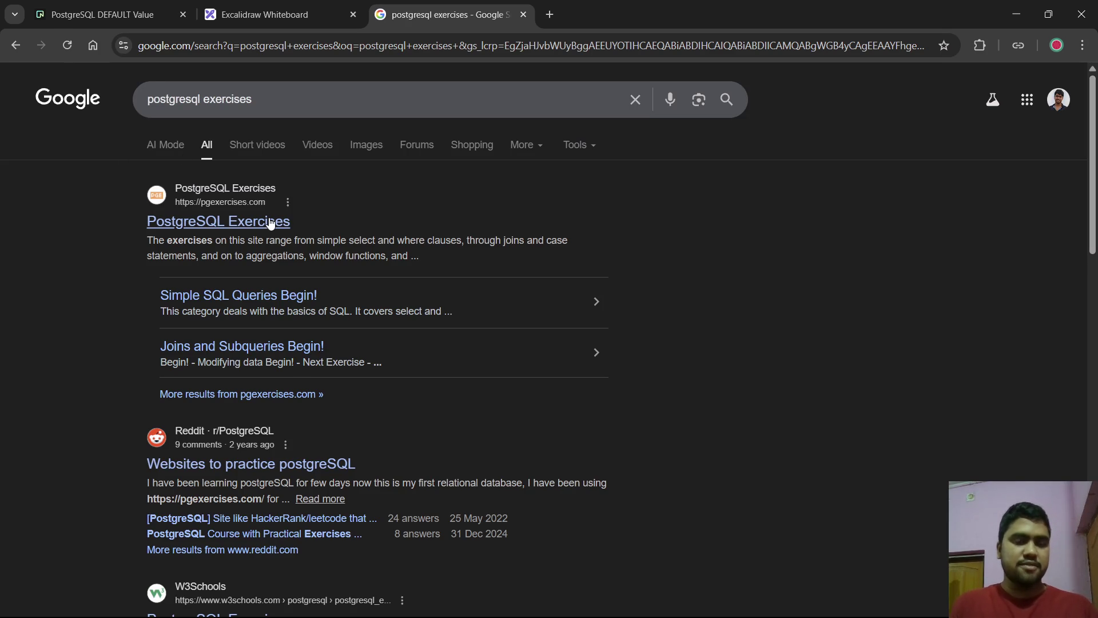
pyautogui.click(270, 223)
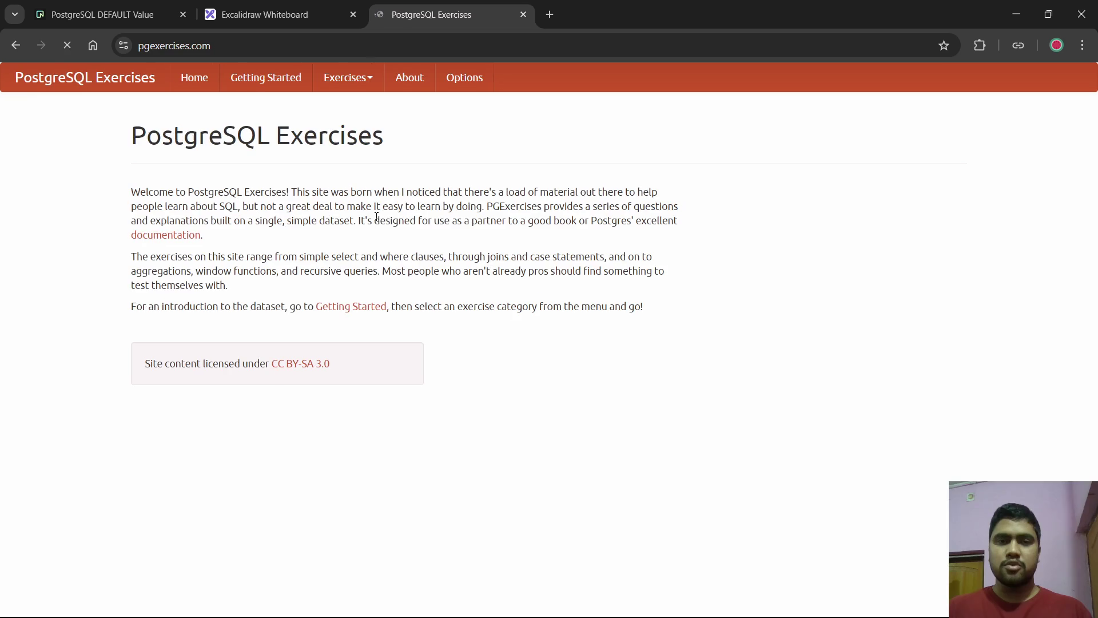
# - Browse the Basic category's Simple SQL Queries list, then return to the PostgreSQL DEFAULT Value tab
pyautogui.click(344, 79)
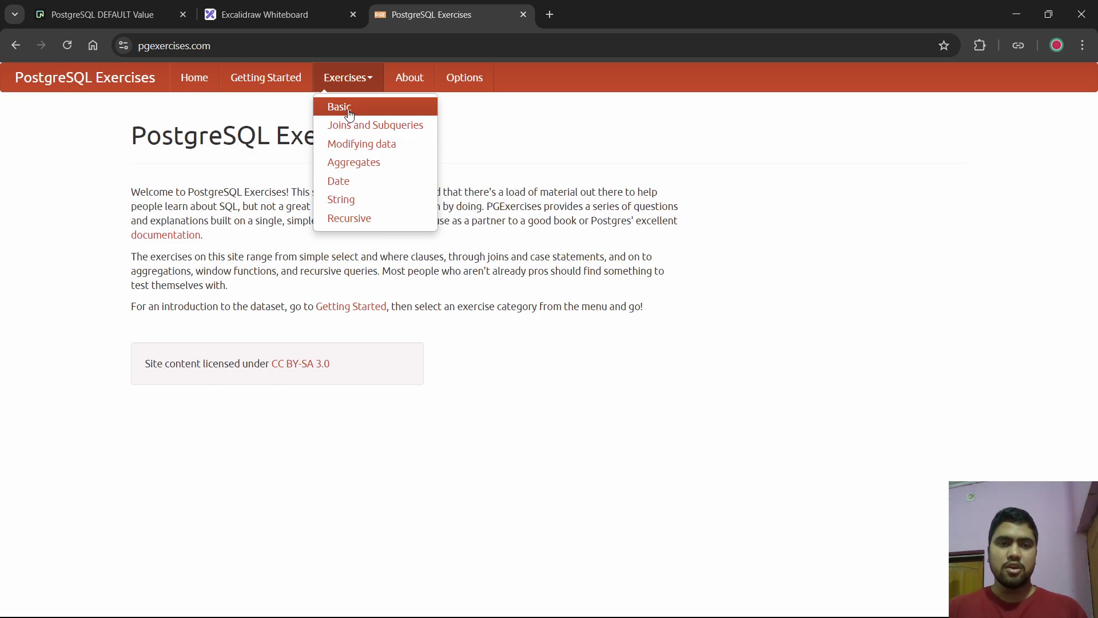
pyautogui.click(346, 110)
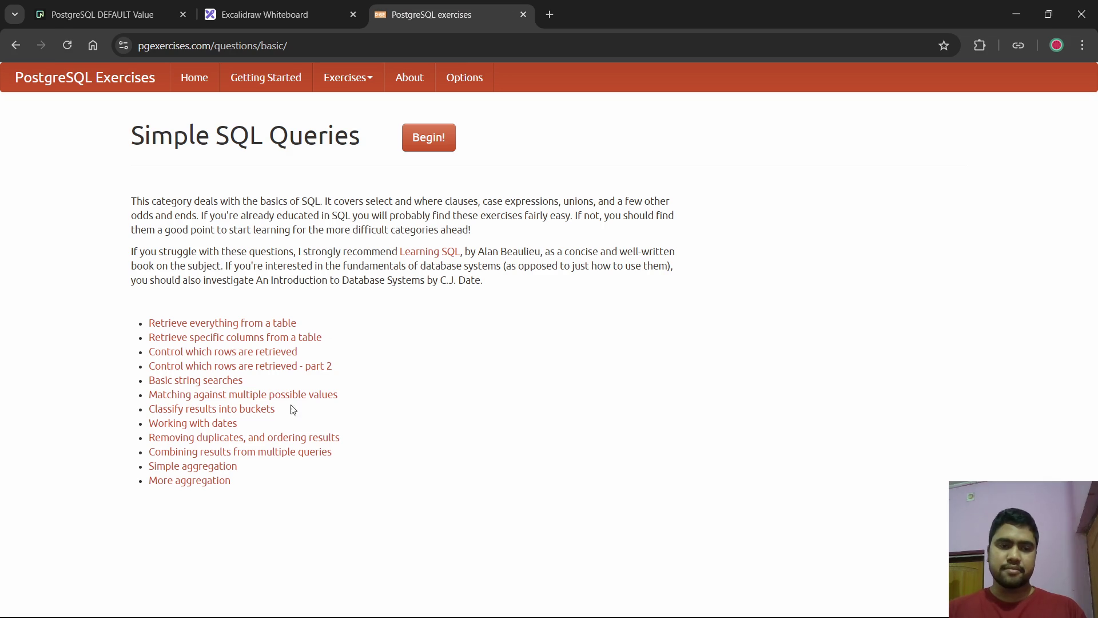
pyautogui.click(343, 85)
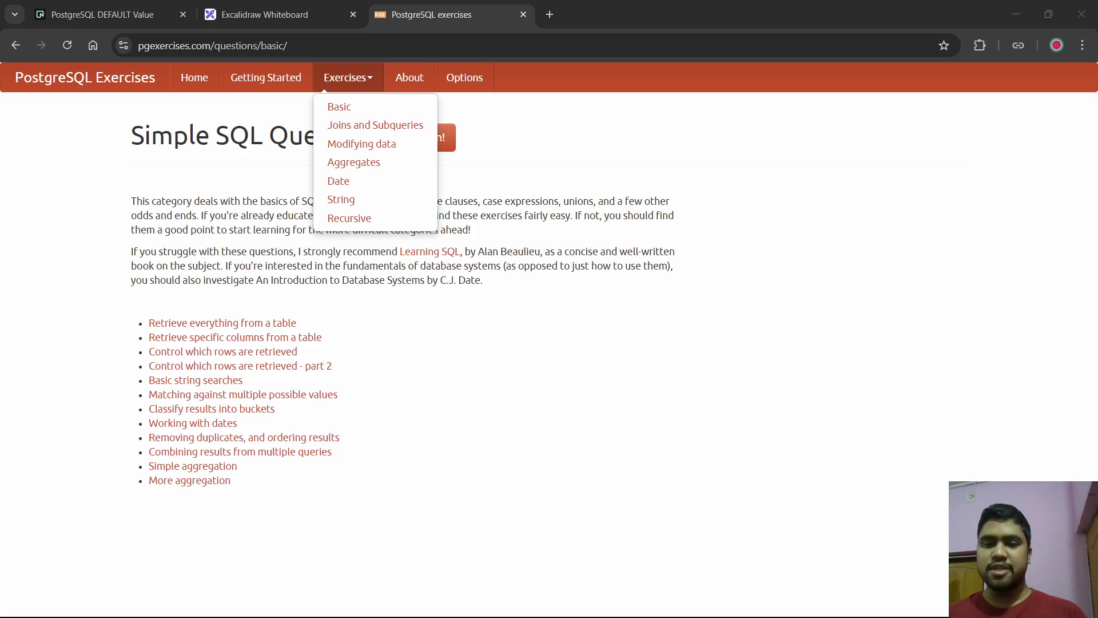
pyautogui.click(659, 14)
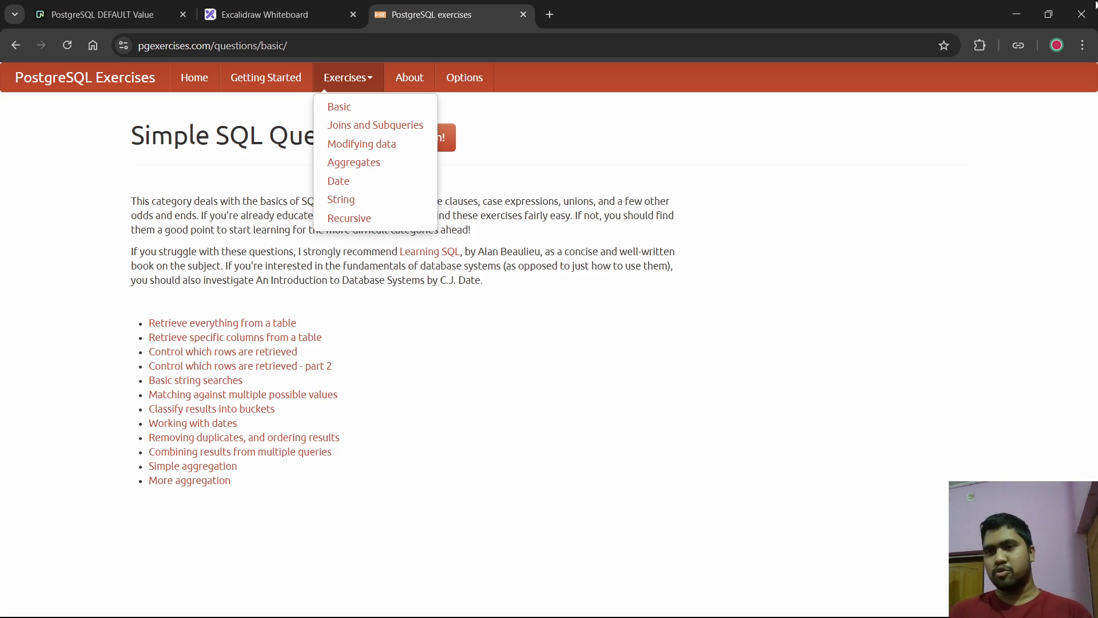
pyautogui.click(547, 167)
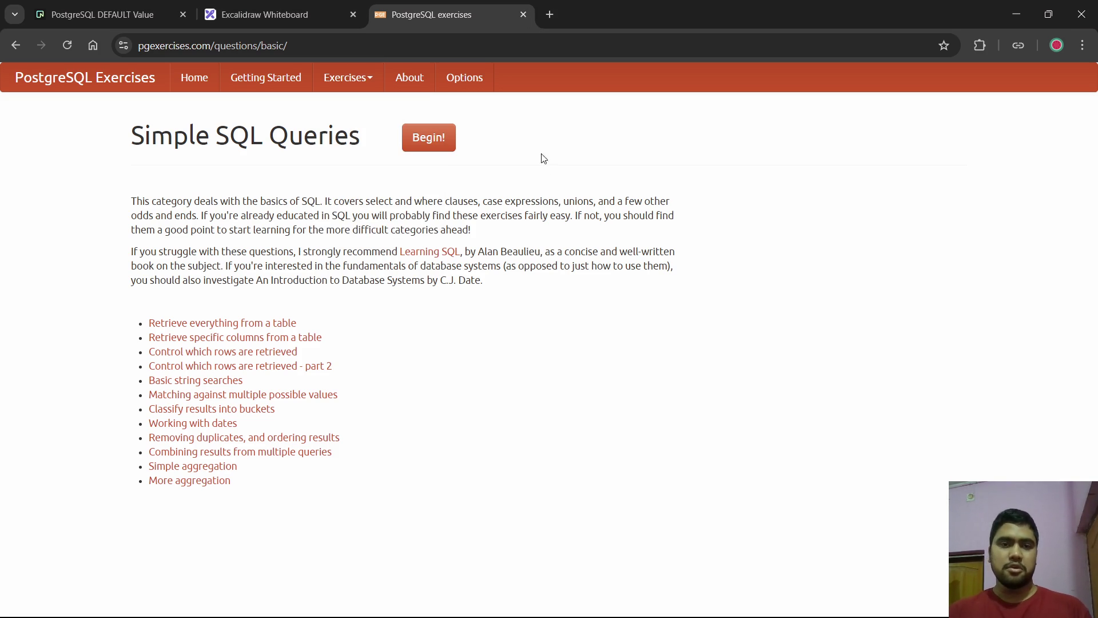
pyautogui.click(114, 15)
pyautogui.hotkey('alt', 'Tab')
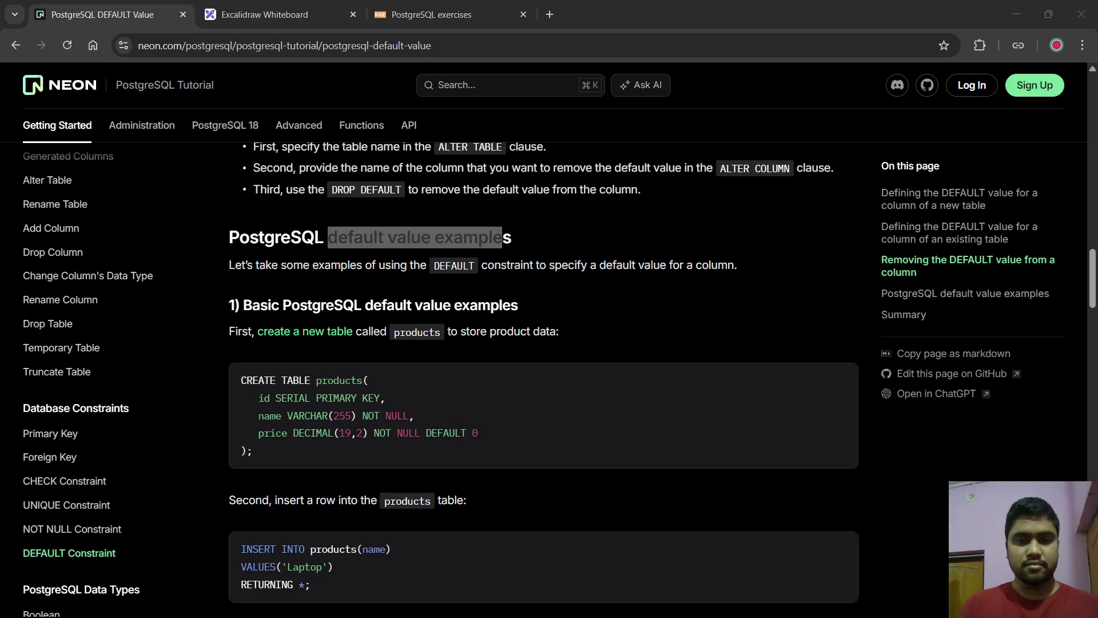
# - Deselect the highlighted 'PostgreSQL default value examples' heading on the tutorial page
pyautogui.hotkey('alt', 'Tab')
pyautogui.hotkey('alt', 'Tab')
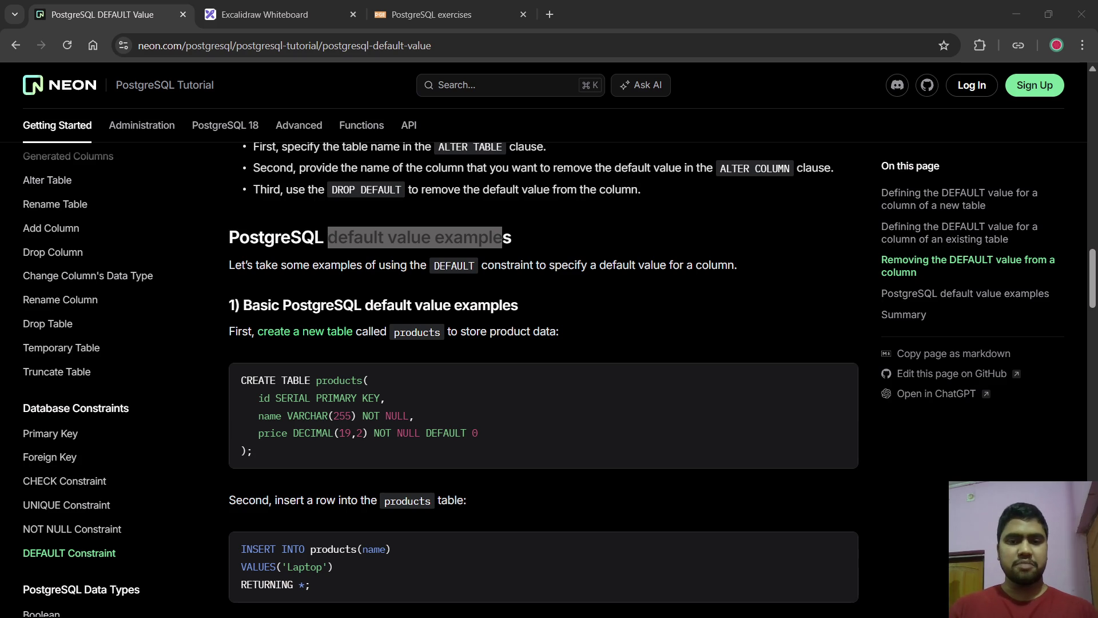
pyautogui.hotkey('alt', 'Tab')
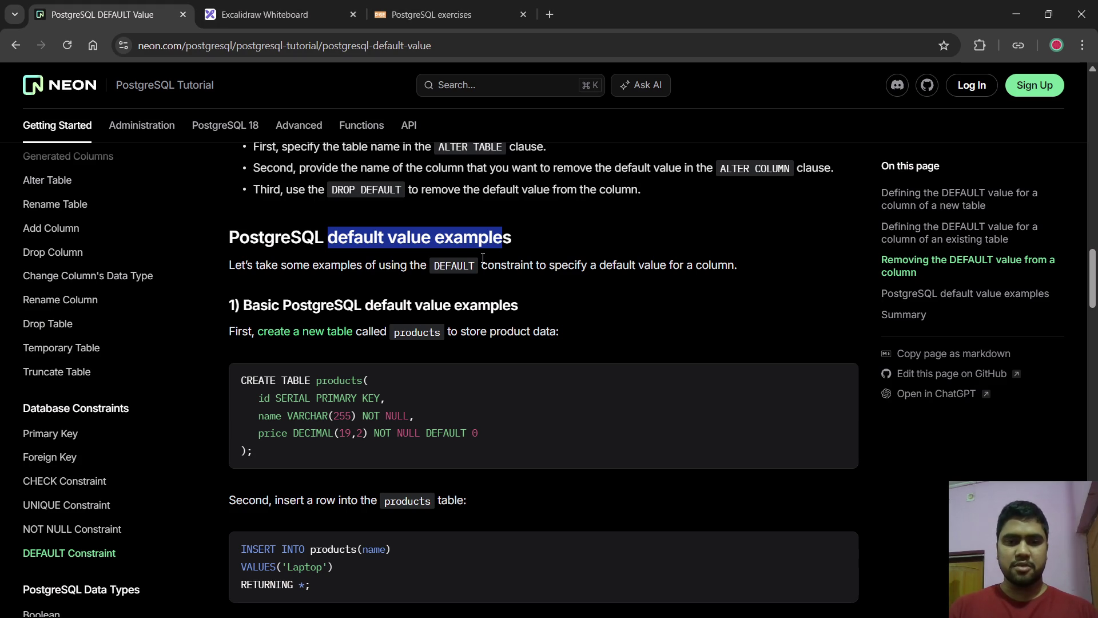
pyautogui.click(483, 259)
pyautogui.hotkey('alt', 'Tab')
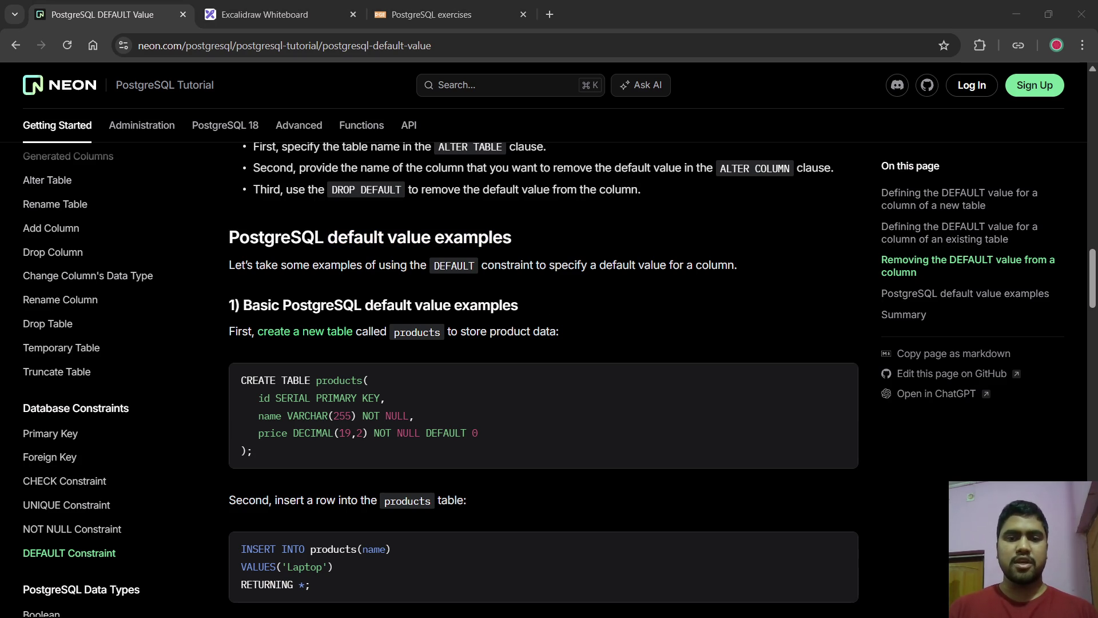
pyautogui.hotkey('alt', 'Tab')
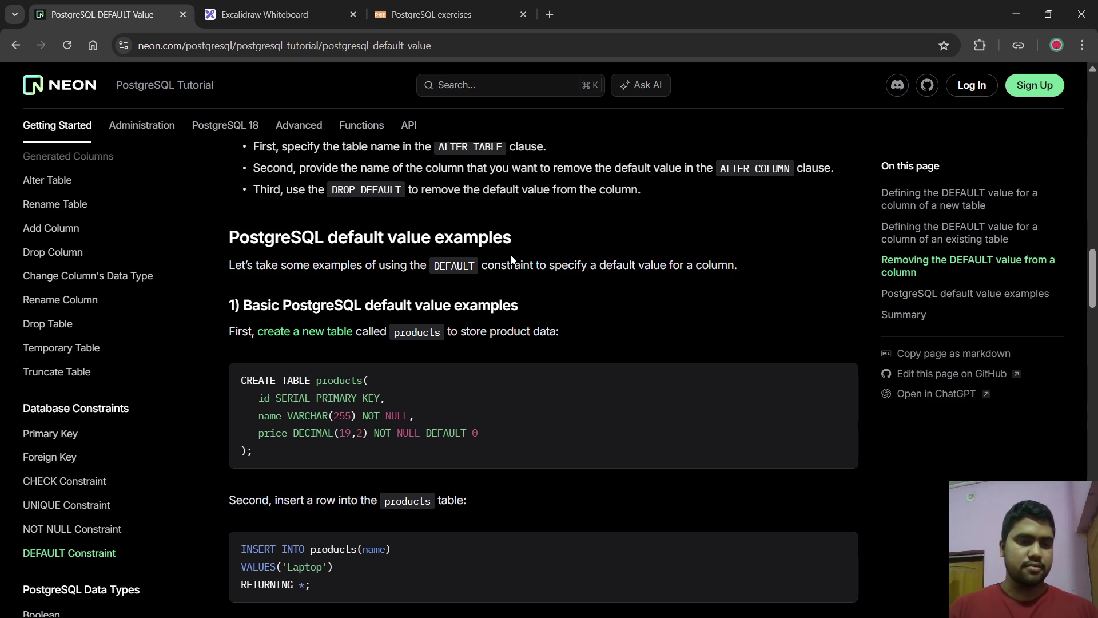
pyautogui.scroll(3, 160, 278)
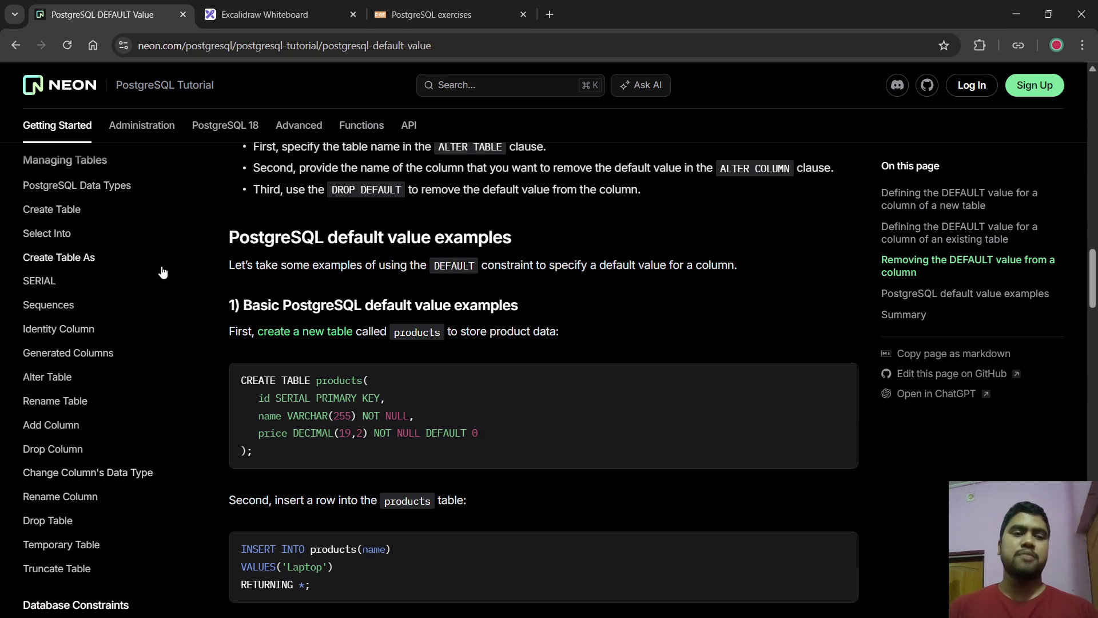
pyautogui.scroll(3, 131, 237)
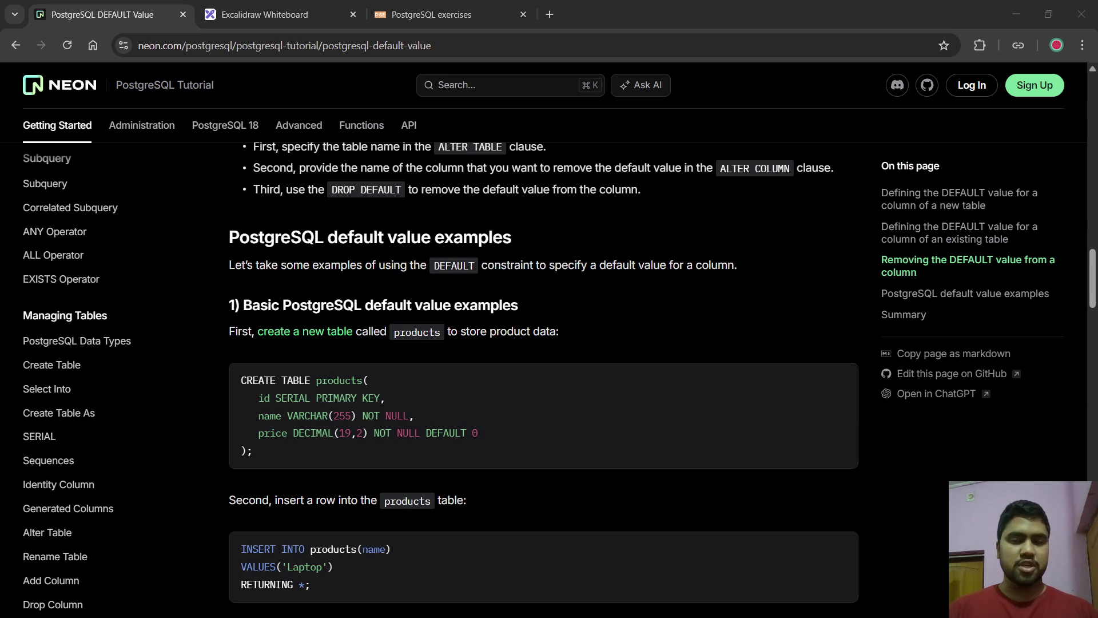
pyautogui.scroll(-3, 57, 383)
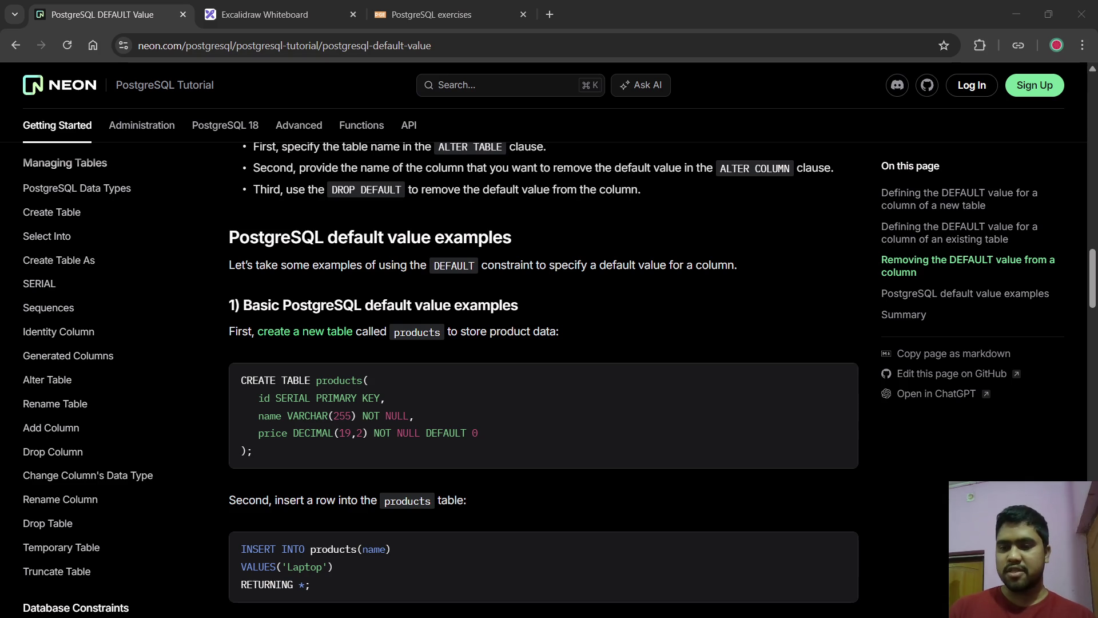
pyautogui.click(538, 453)
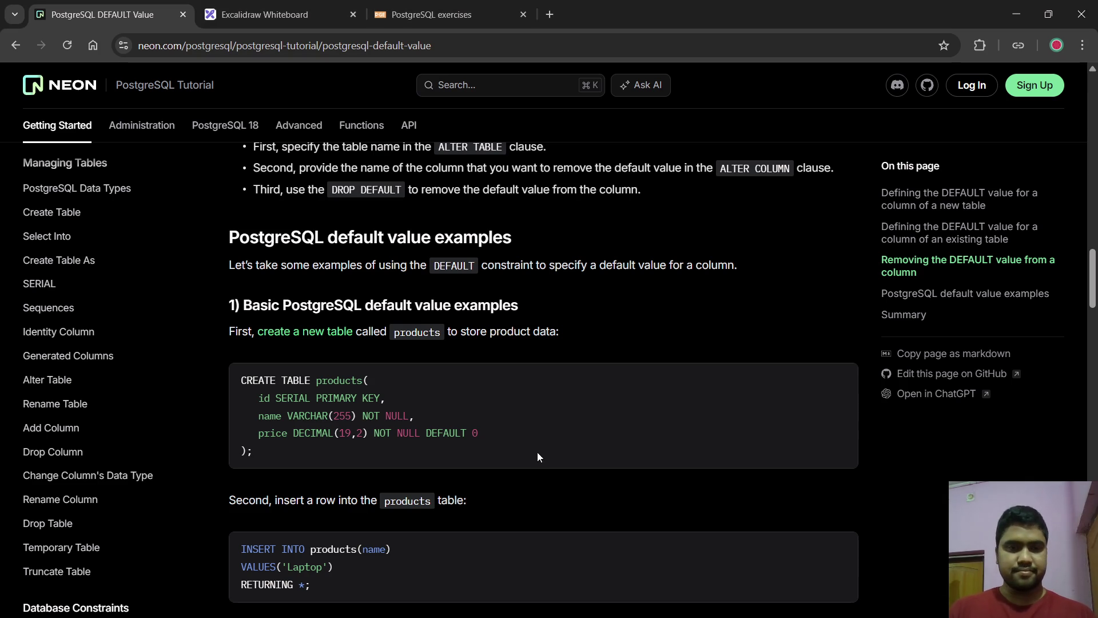